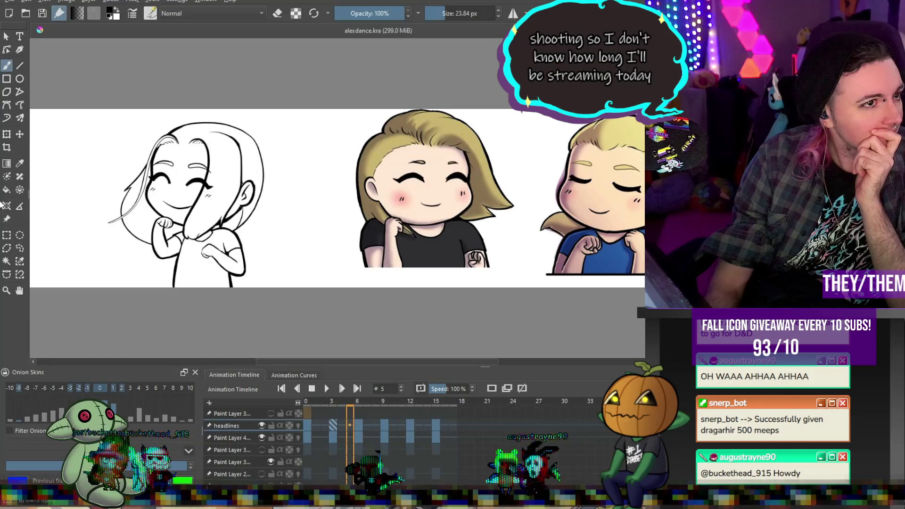
- Zoom out to the whole three-character strip, play the dance loop, and stop it at frame 0
scroll(325, 172, "down", 2)
scroll(325, 171, "up", 4)
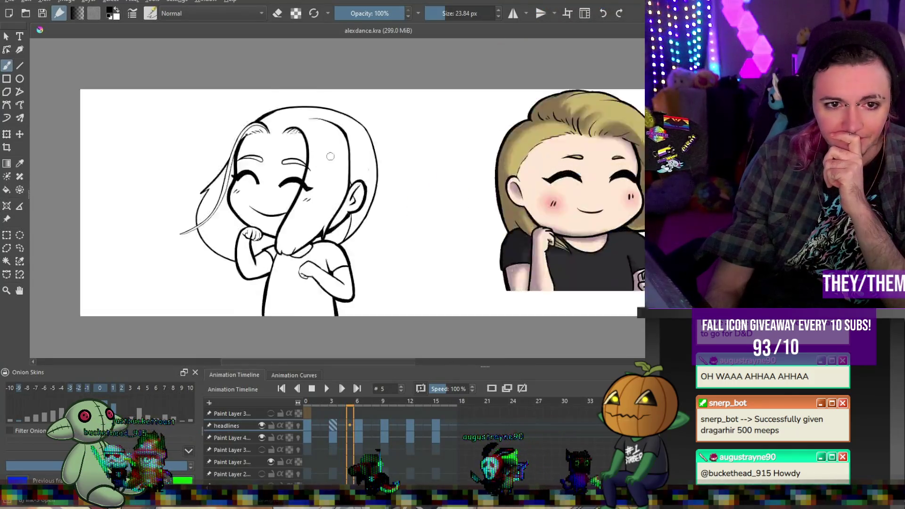
scroll(325, 171, "down", 2)
left_click(326, 389)
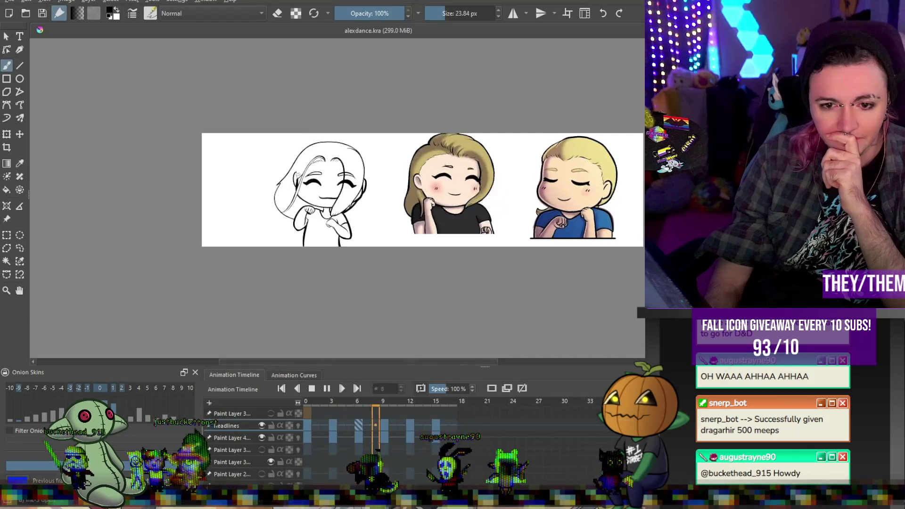
scroll(454, 262, "up", 2)
scroll(454, 262, "down", 3)
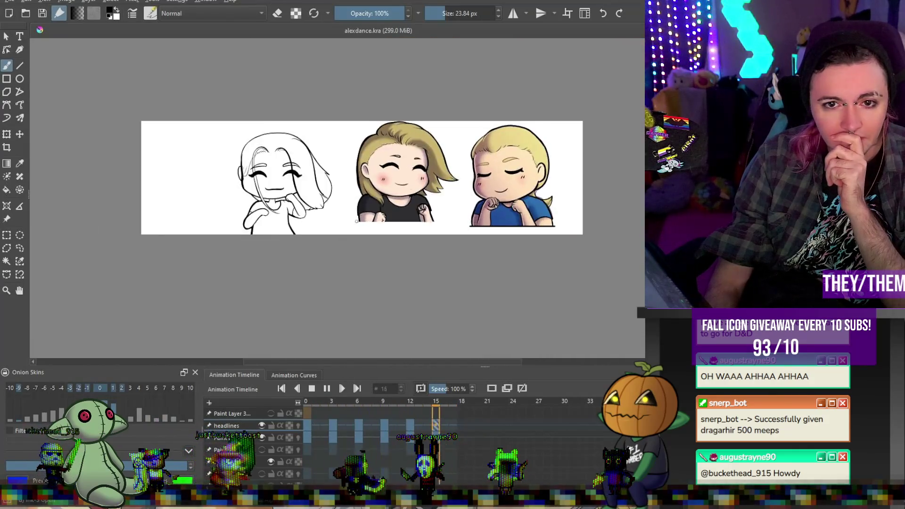
scroll(399, 201, "up", 1)
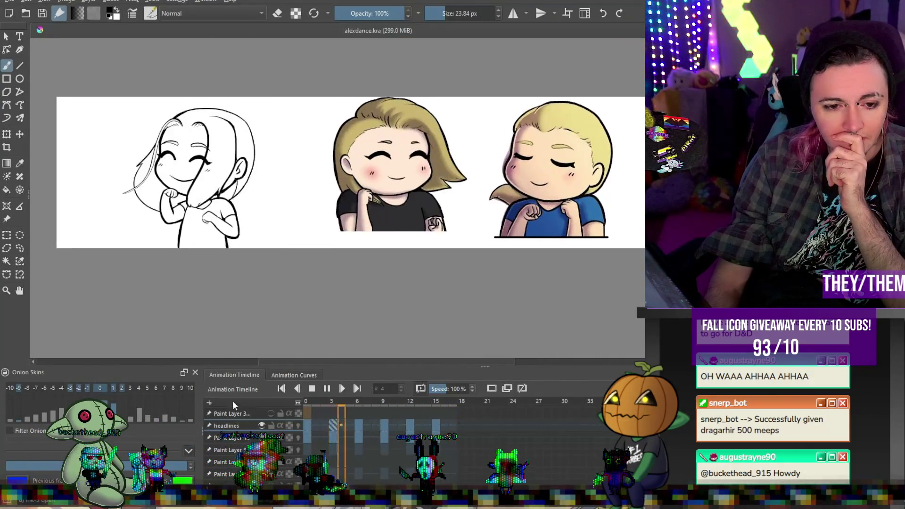
left_click(312, 388)
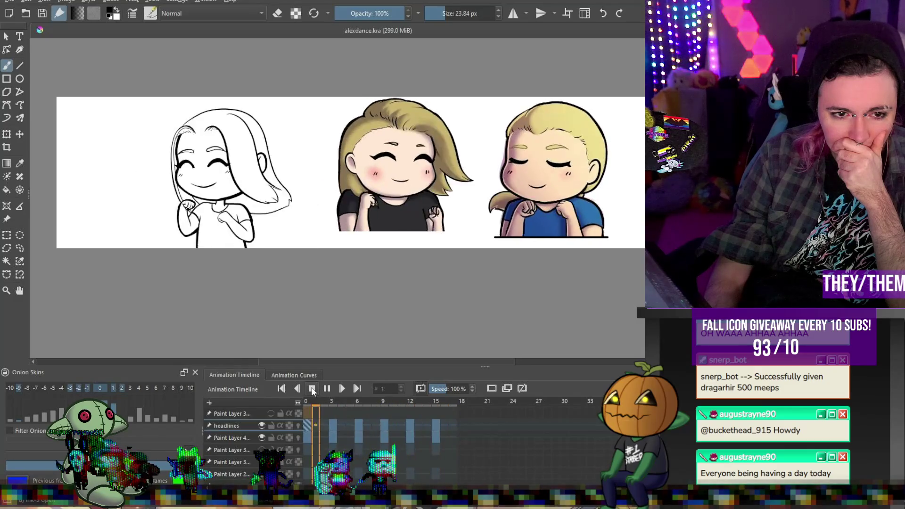
left_click(312, 388)
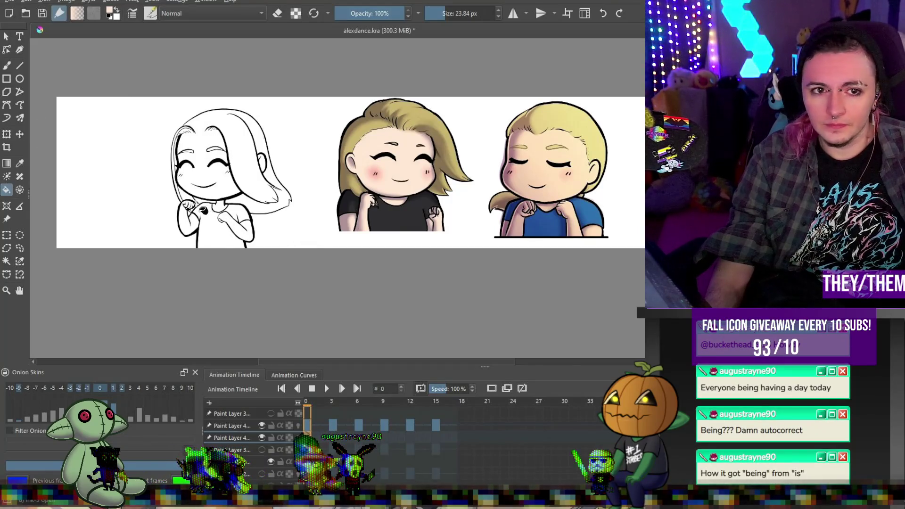
- Undo leaky skin-tone fills on the face and shirt, then switch to the brush to close gaps
scroll(195, 203, "up", 2)
scroll(172, 221, "down", 3)
scroll(303, 186, "up", 2)
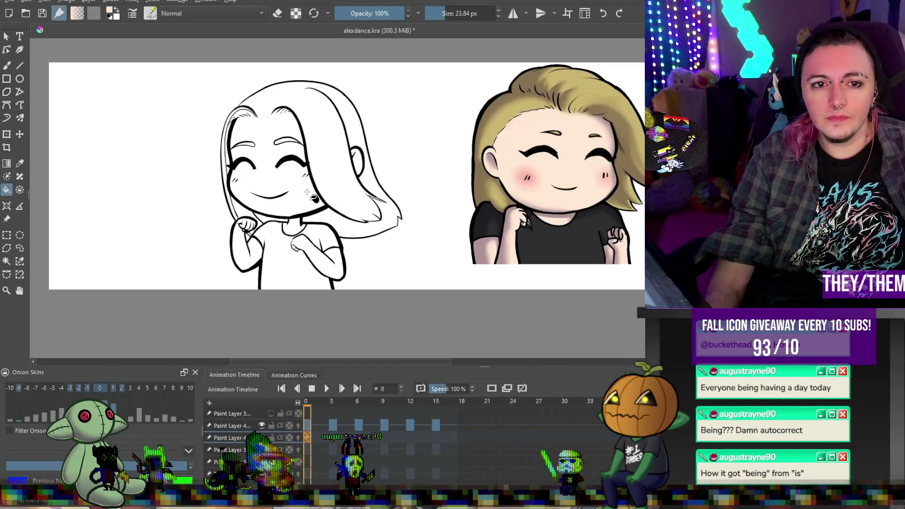
left_click(307, 192)
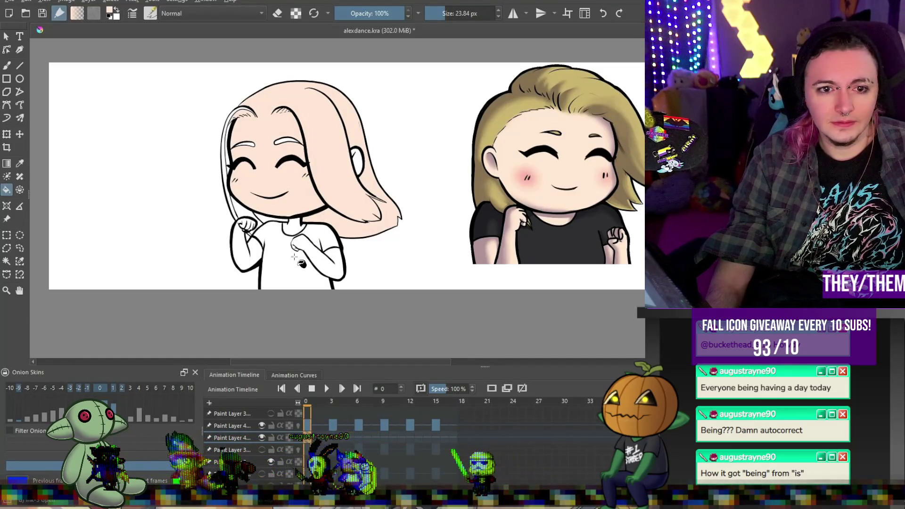
left_click(294, 257)
key("ctrl+z")
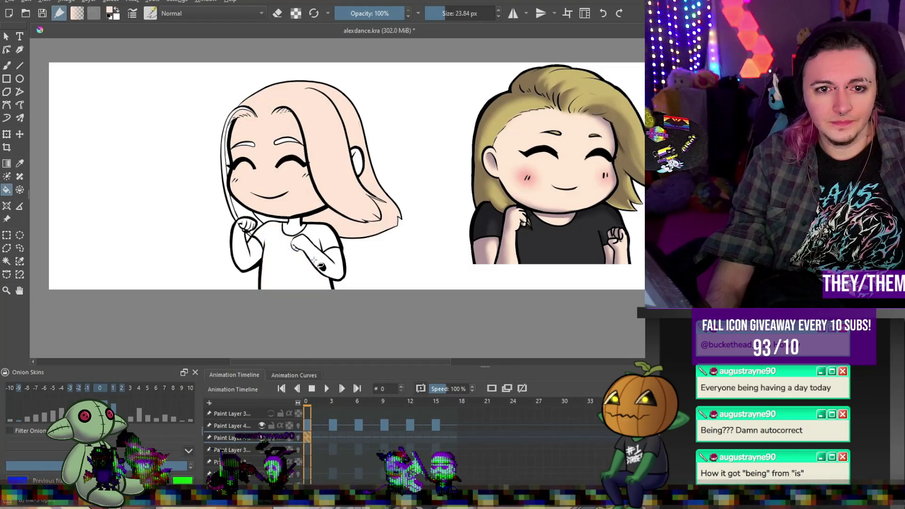
key("ctrl+z")
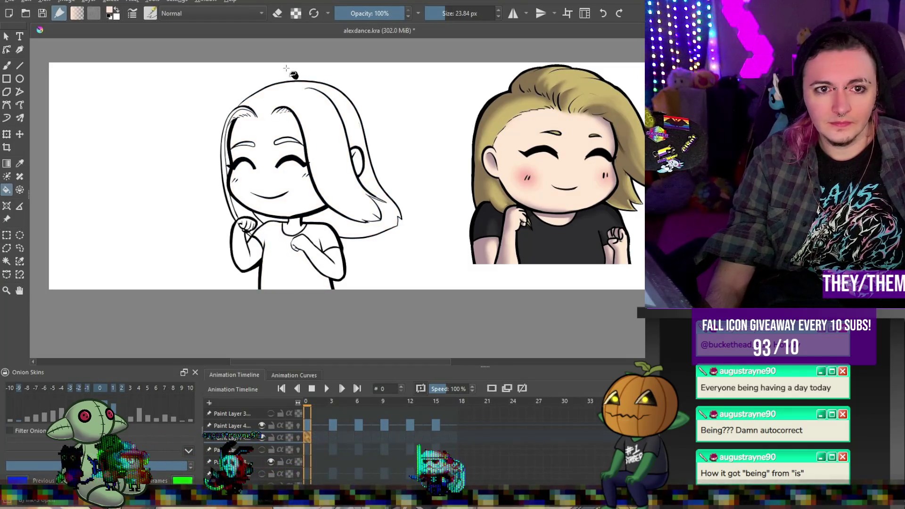
scroll(286, 68, "up", 1)
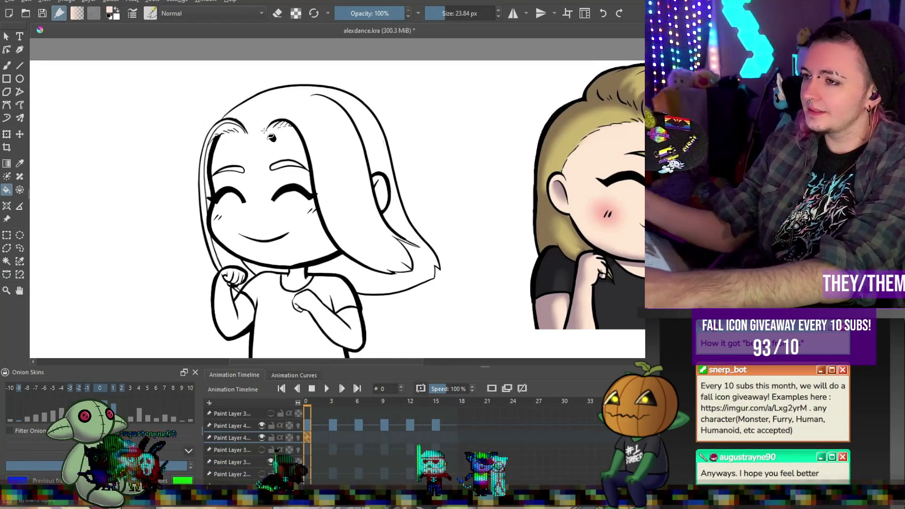
key("b")
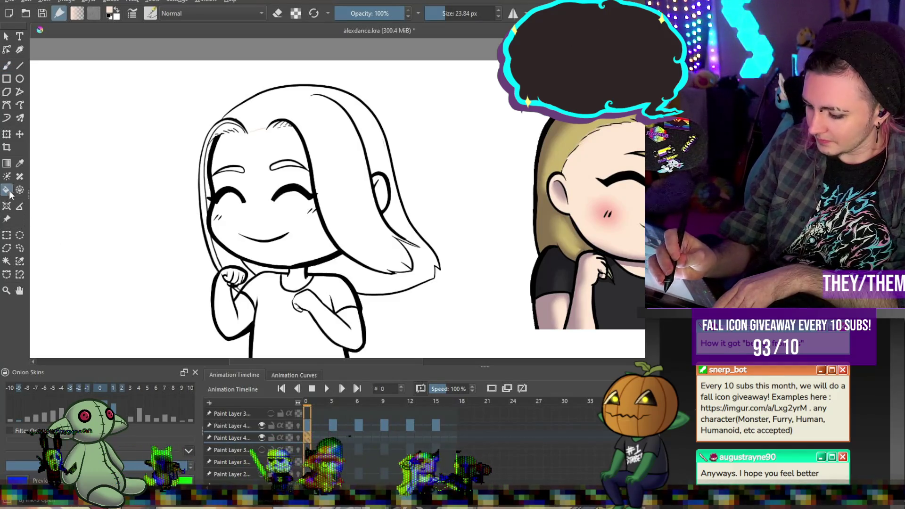
- Fill the face, ear and both arms with skin tone, then go to frame 3
left_click(283, 145)
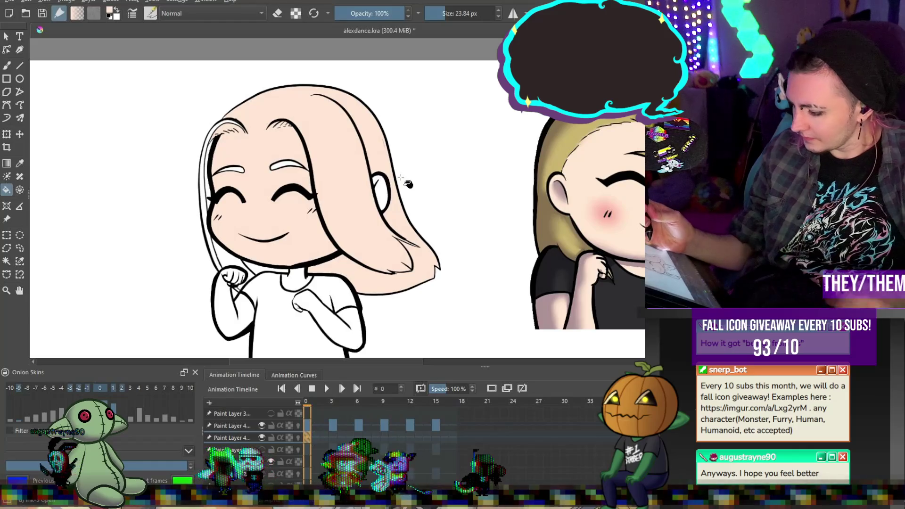
key("ctrl+z")
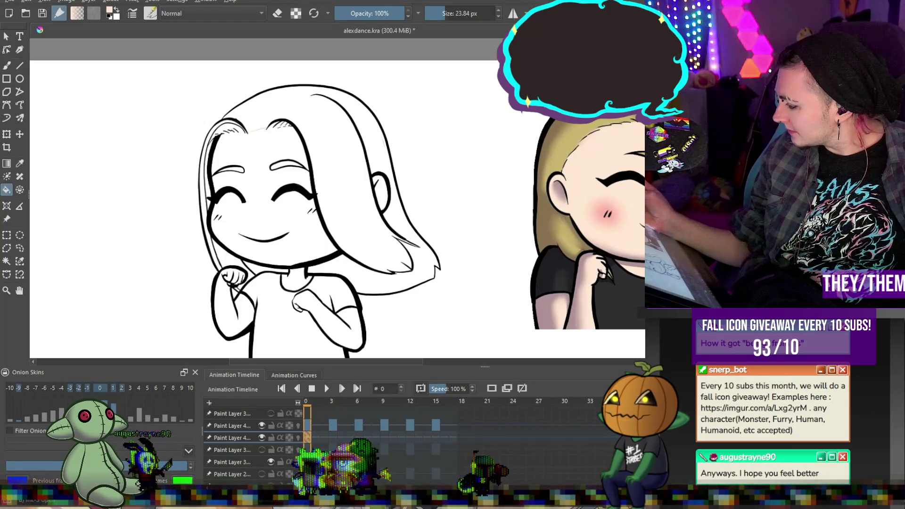
left_click(280, 138)
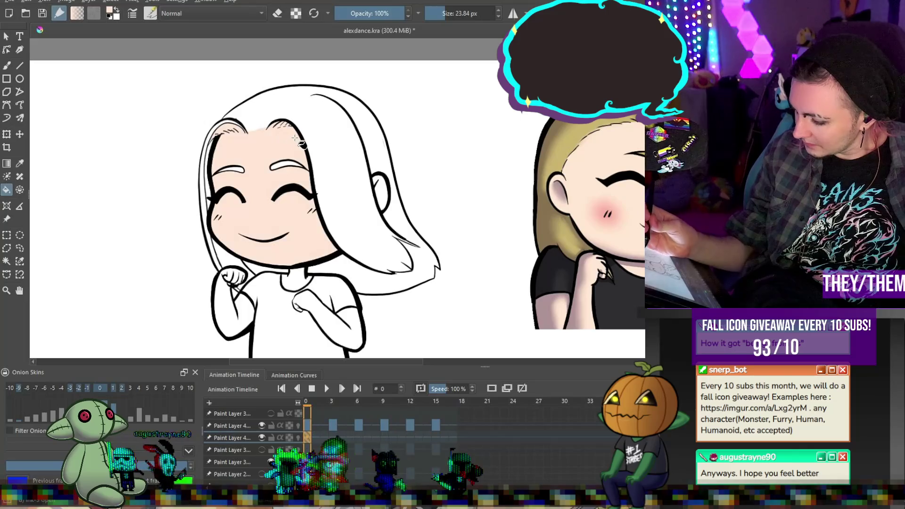
left_click(384, 193)
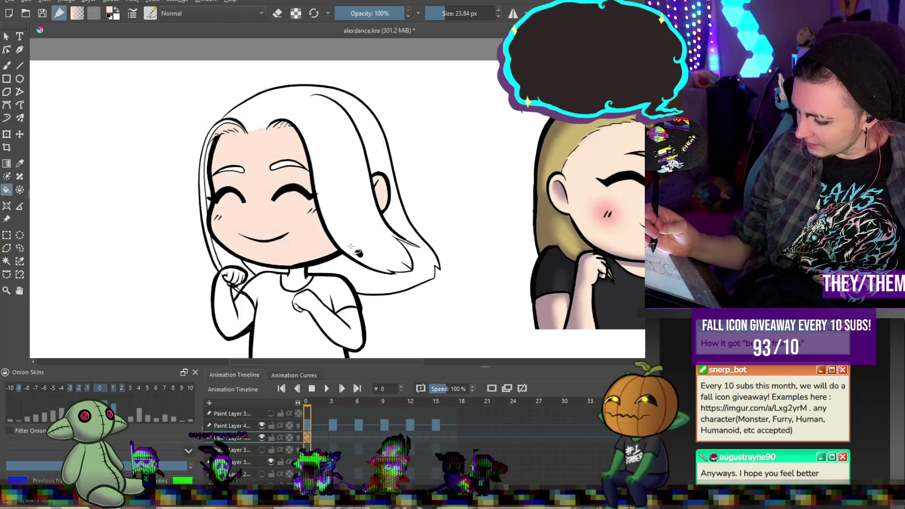
left_click(325, 320)
left_click(248, 313)
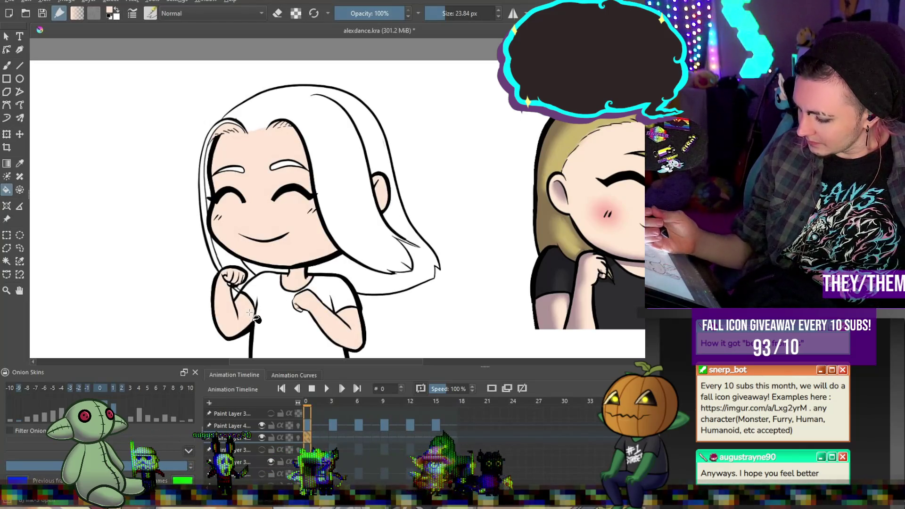
left_click(336, 440)
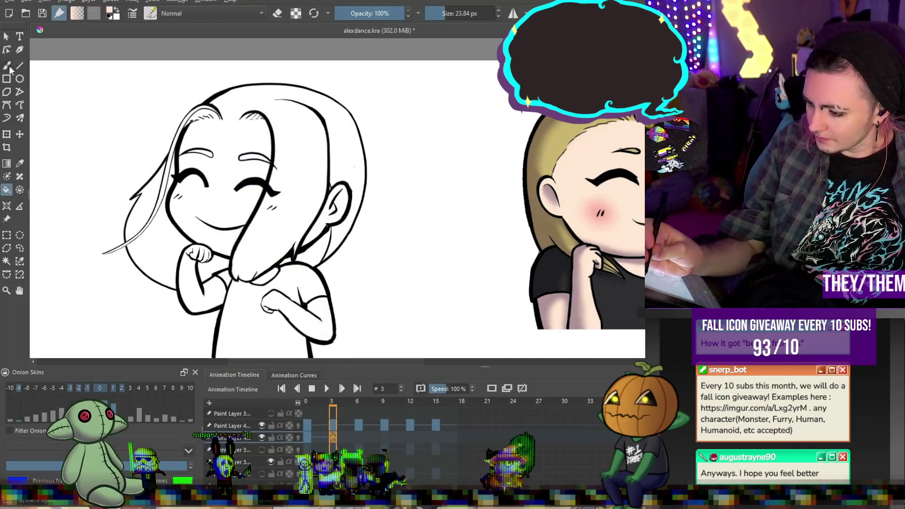
- Touch up outlines with the Freehand Brush while stepping through frames 3, 6, 9, 12 and 15
key("b")
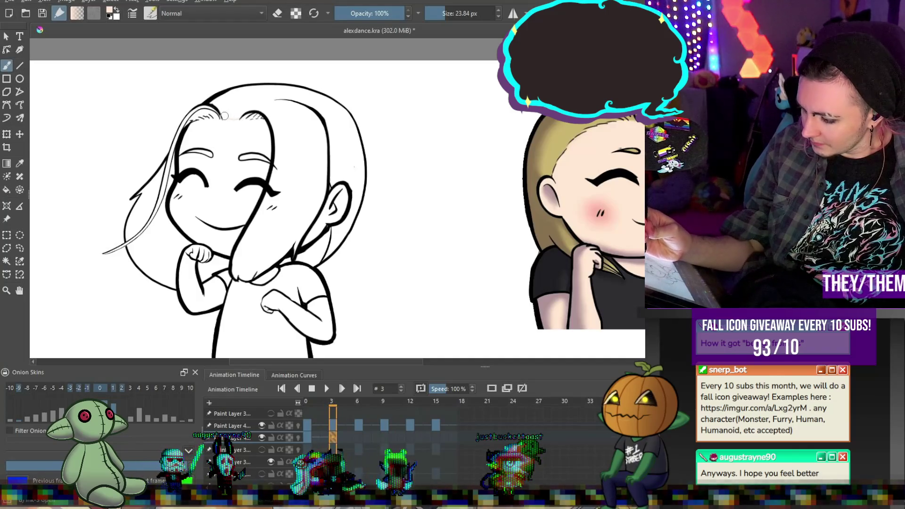
left_click(359, 437)
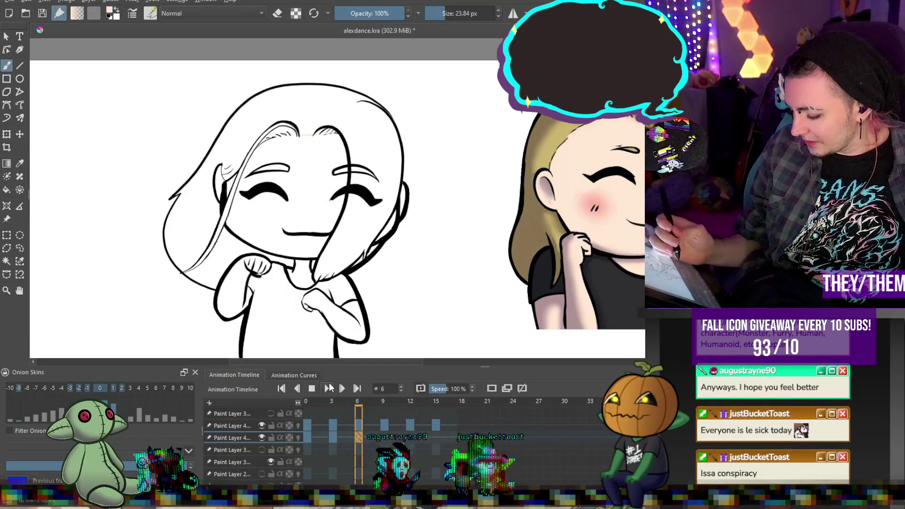
left_click(335, 432)
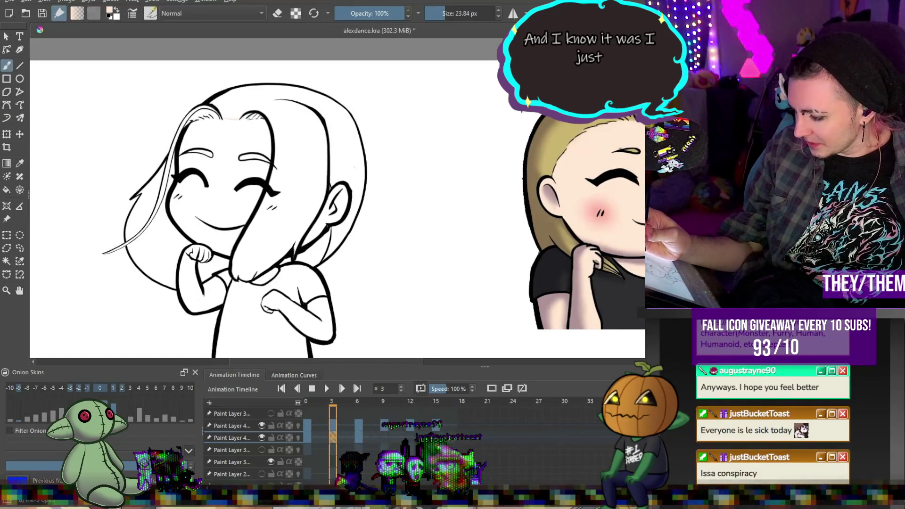
left_click(358, 438)
left_click(384, 437)
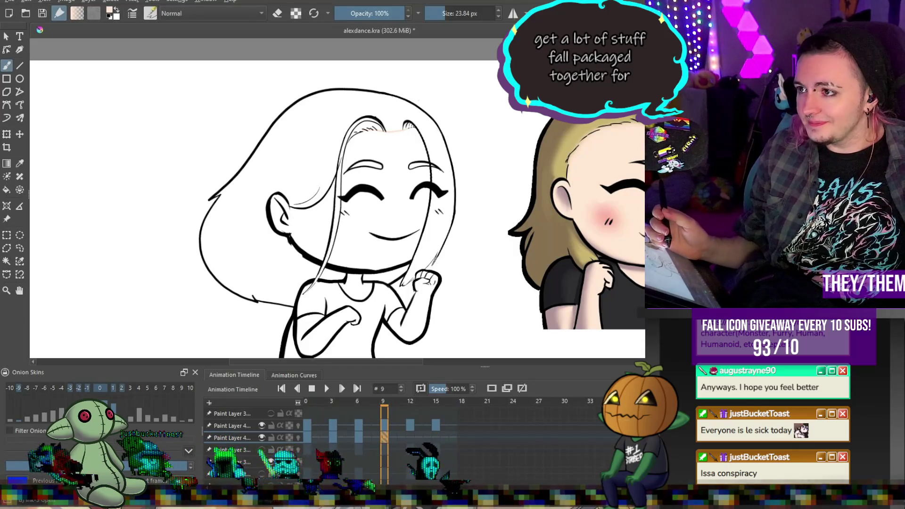
left_click(409, 438)
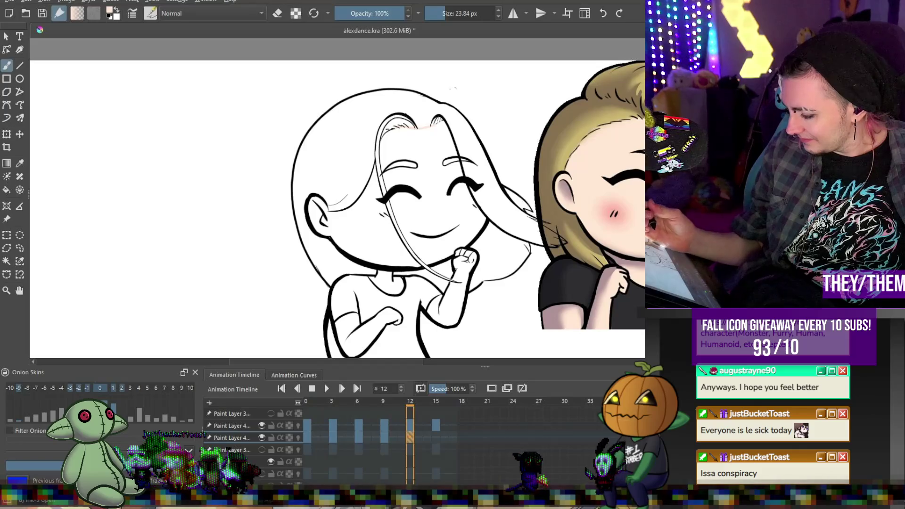
left_click(435, 437)
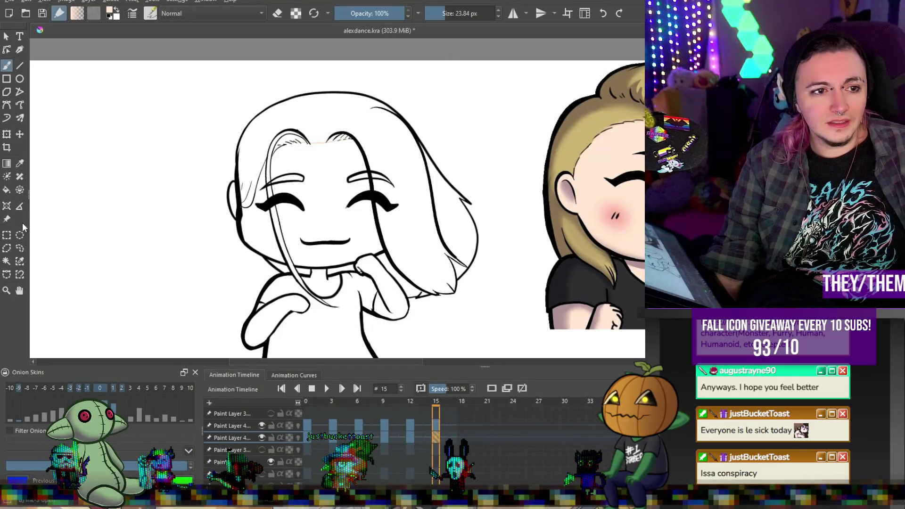
- On frame 15, fix the hairline and fill the face, neck and both hands with skin colour
left_click(335, 225)
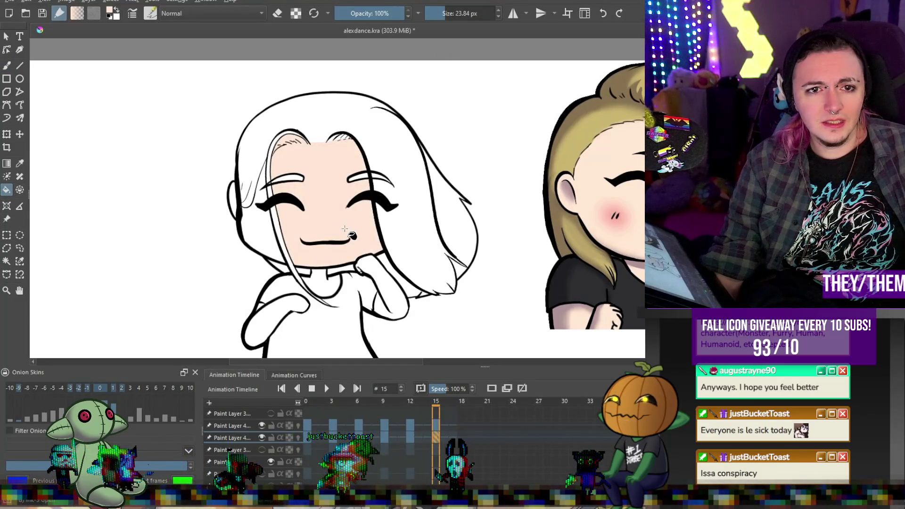
key("ctrl+z")
scroll(281, 166, "up", 3)
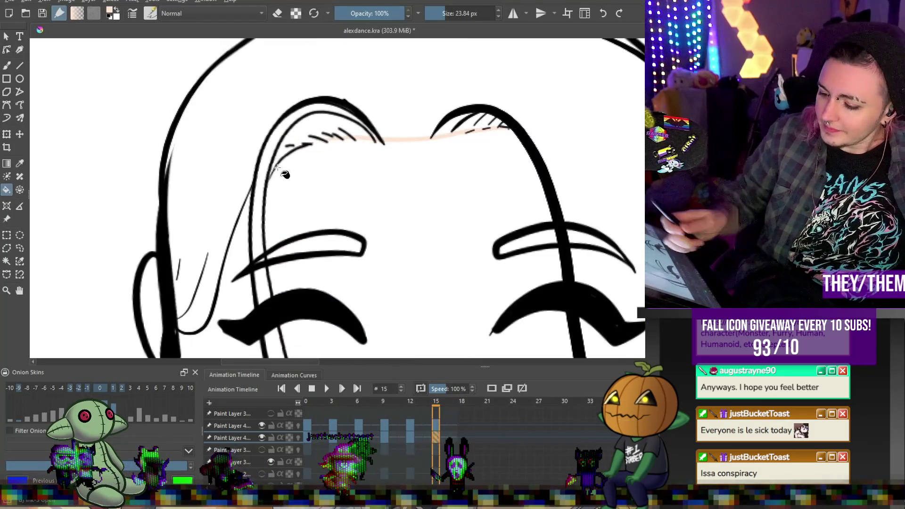
key("b")
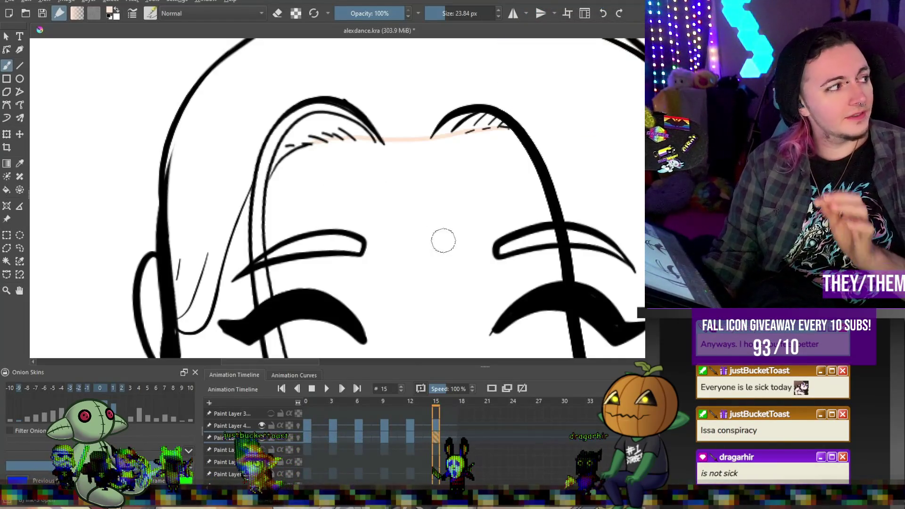
key("2")
scroll(417, 106, "up", 2)
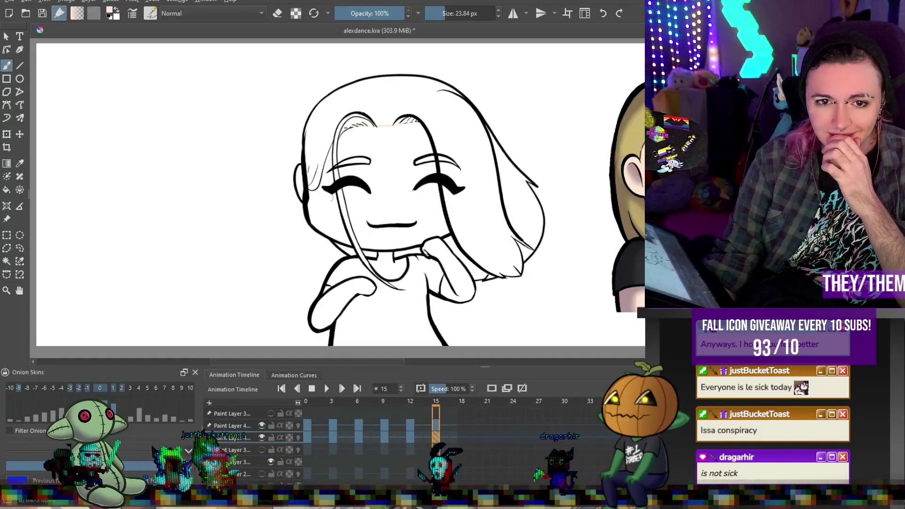
left_click(7, 190)
left_click(384, 208)
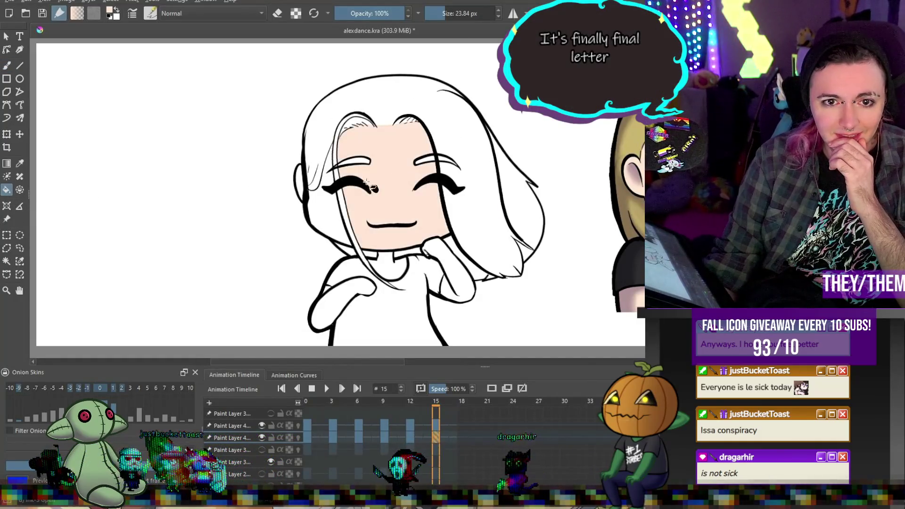
left_click(318, 221)
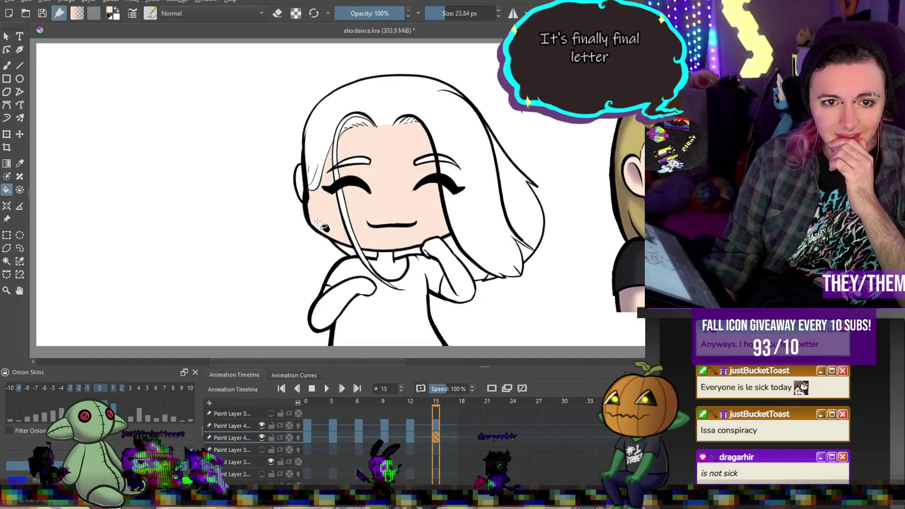
left_click(395, 268)
left_click(452, 283)
left_click(328, 289)
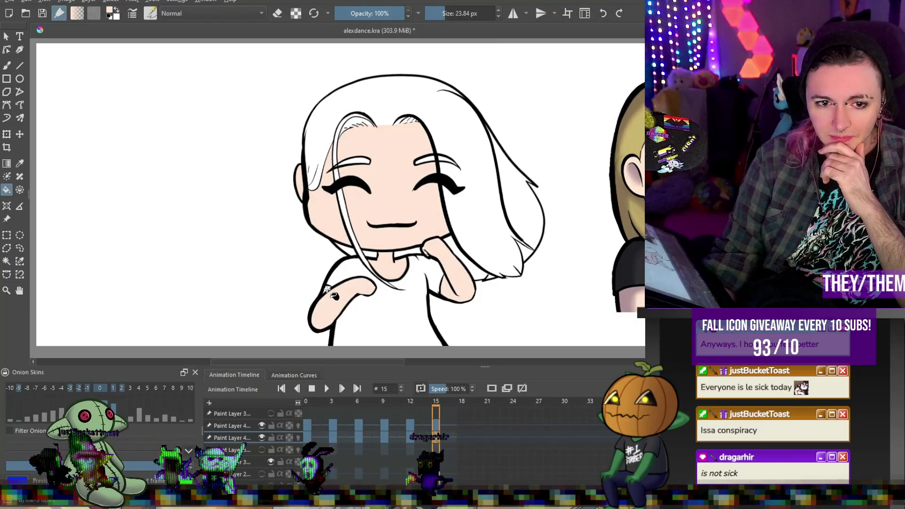
- On frame 12, fill the face, raised arm and fist, neck and lower-left forearm with skin colour
left_click(407, 424)
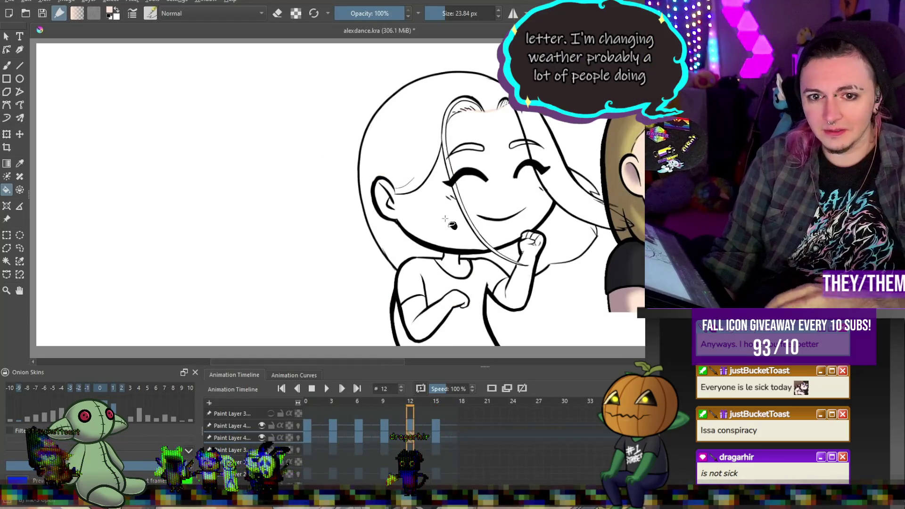
left_click(465, 194)
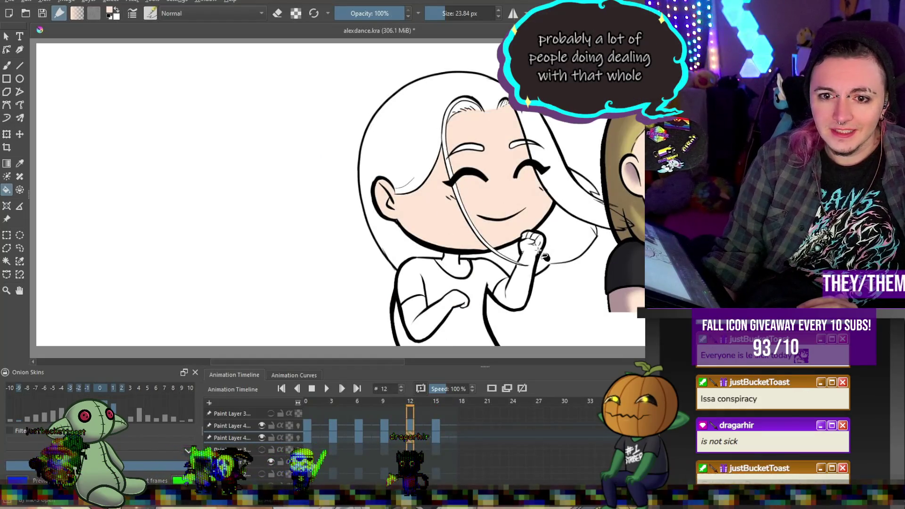
left_click(516, 238)
left_click(455, 266)
left_click(417, 323)
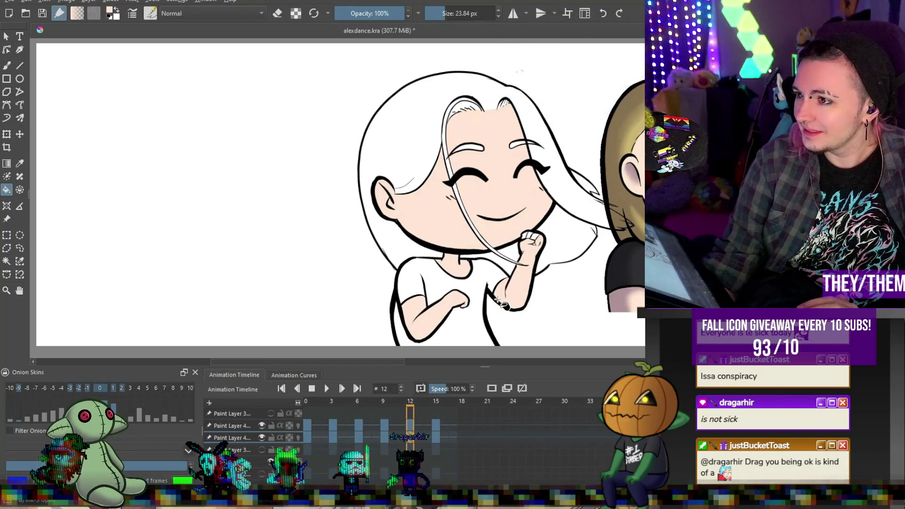
scroll(471, 307, "down", 5)
scroll(458, 283, "up", 8)
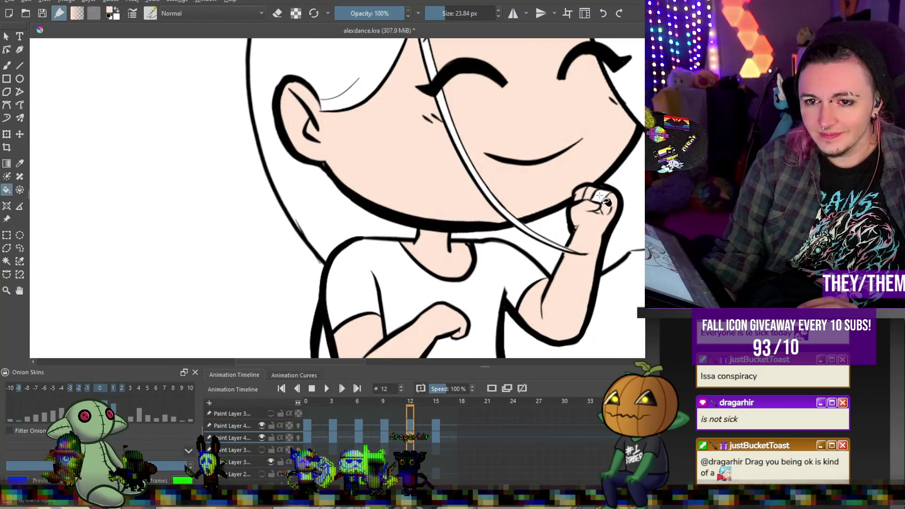
scroll(586, 204, "down", 1)
scroll(539, 259, "down", 2)
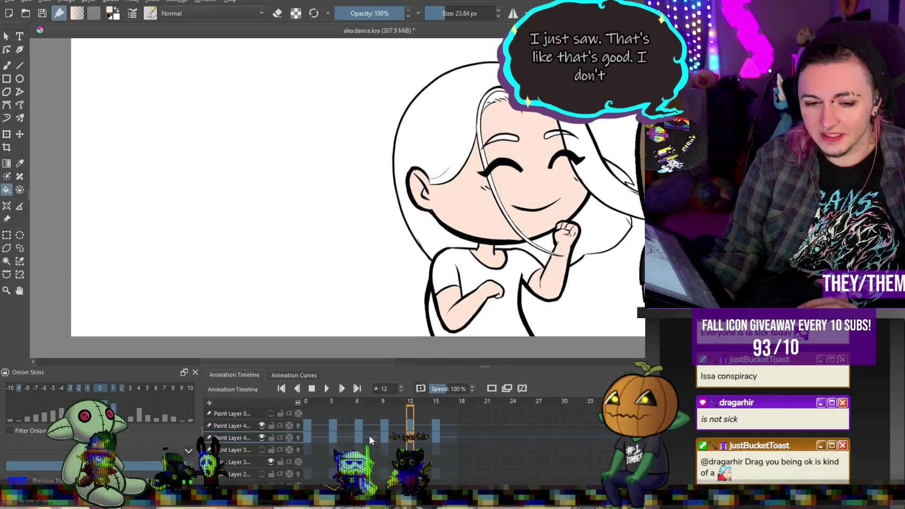
- On frame 9, fill the face, both forearms and the fist with skin colour
left_click(383, 437)
left_click(407, 226)
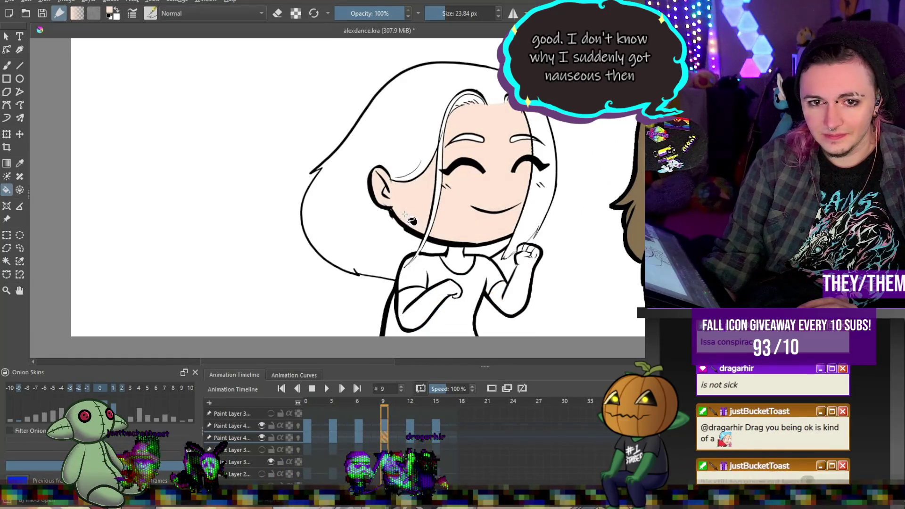
left_click(417, 314)
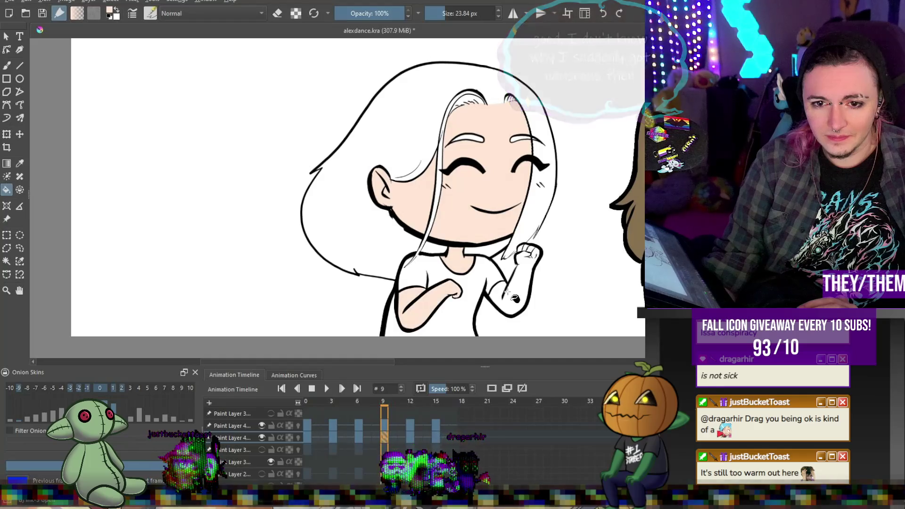
left_click(509, 294)
left_click(535, 254)
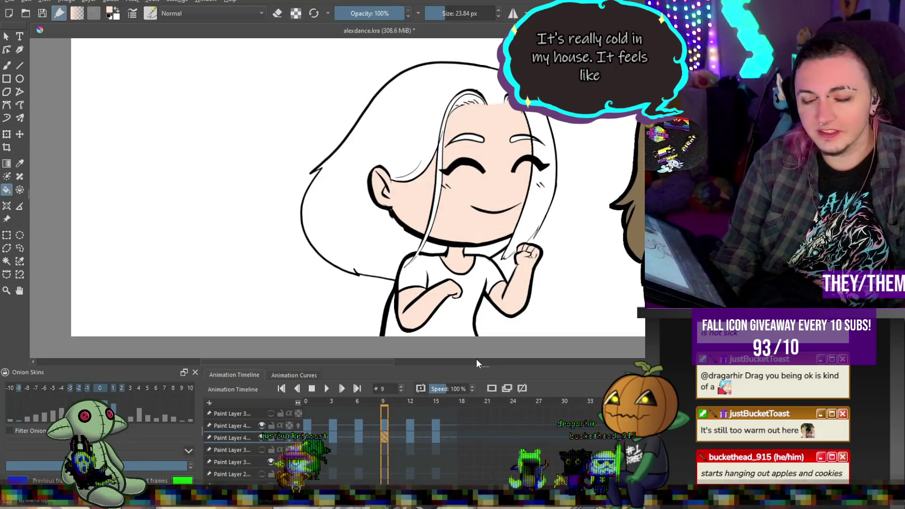
scroll(491, 249, "down", 5)
scroll(491, 248, "up", 3)
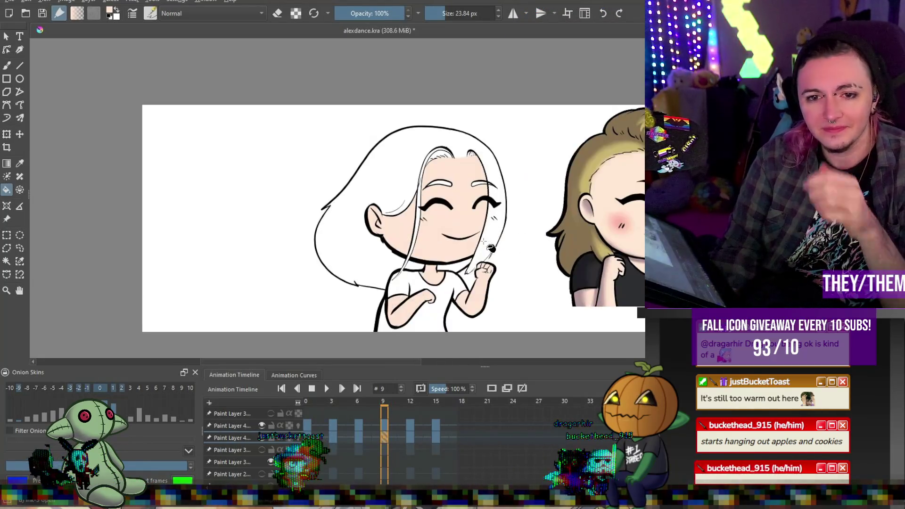
- On frame 6, fill the hands and arms with skin colour
left_click(358, 439)
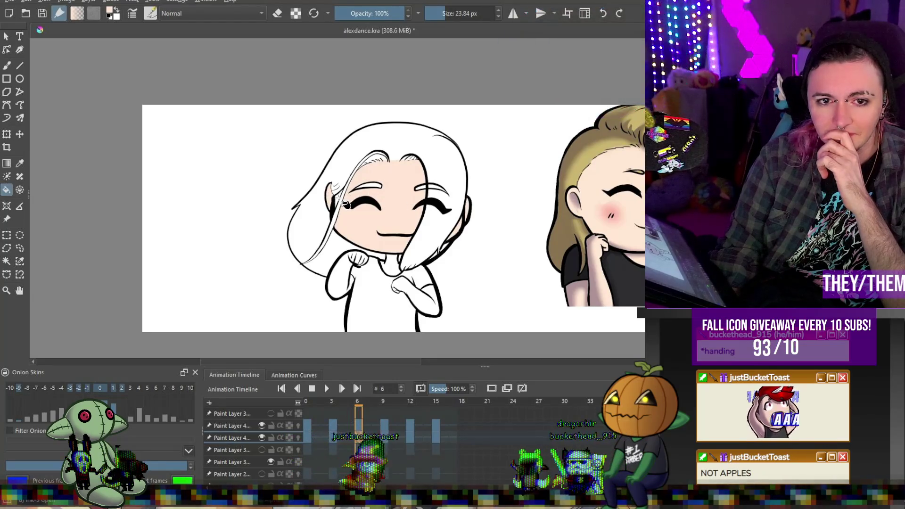
left_click(346, 278)
left_click(424, 297)
scroll(484, 306, "down", 3)
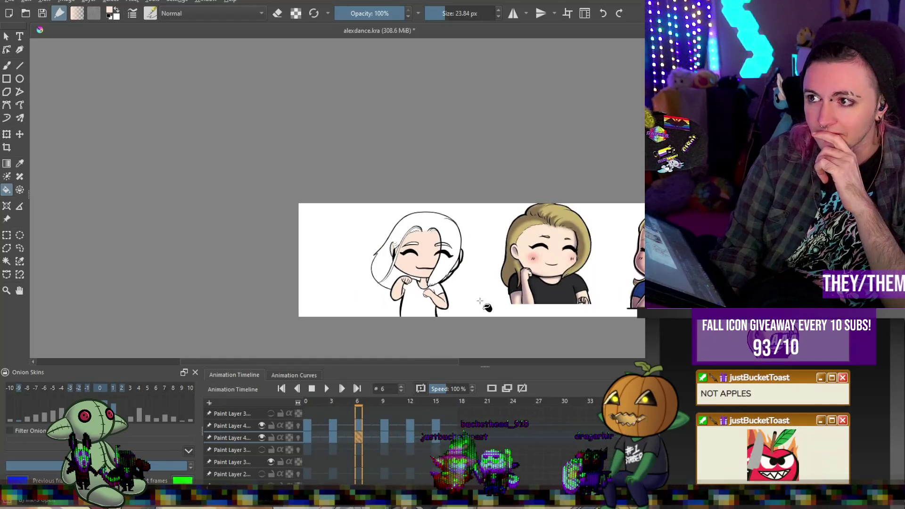
scroll(485, 307, "up", 3)
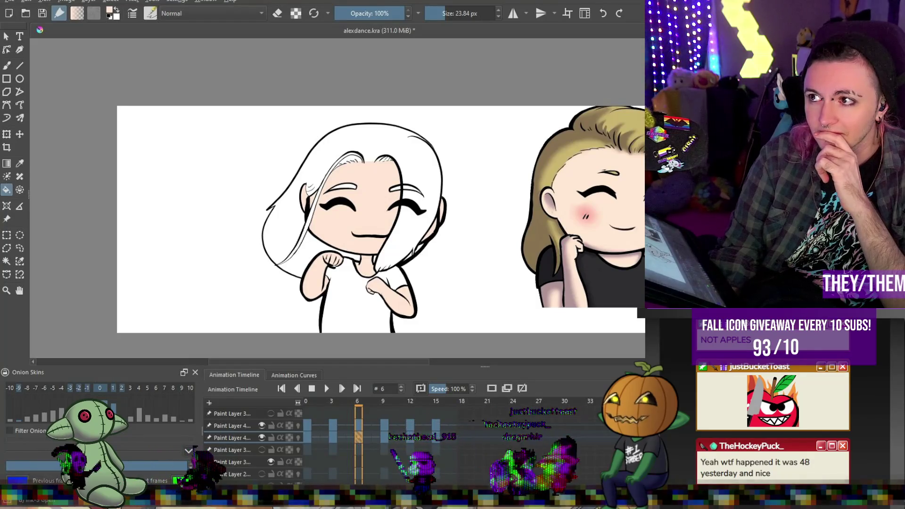
- On frame 3, fill the left fist and arm and the right hand with skin colour, then return to frame 0
left_click(336, 437)
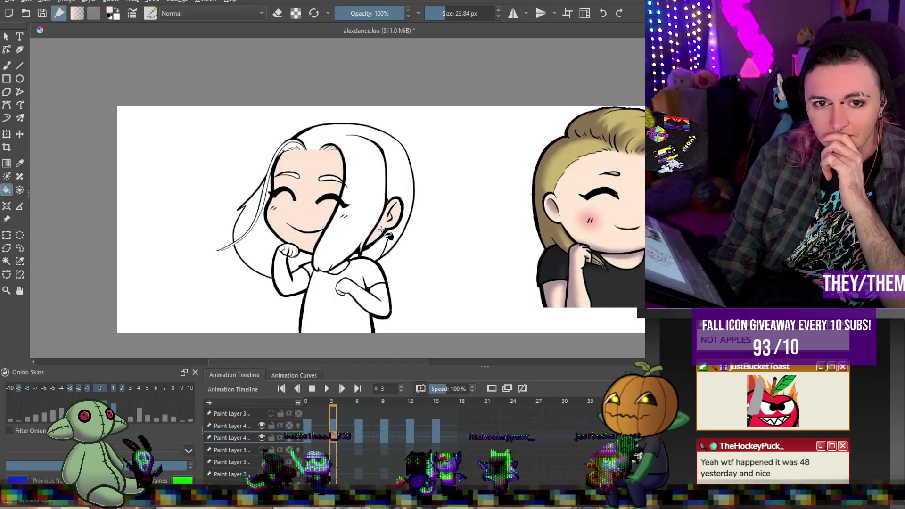
left_click(280, 258)
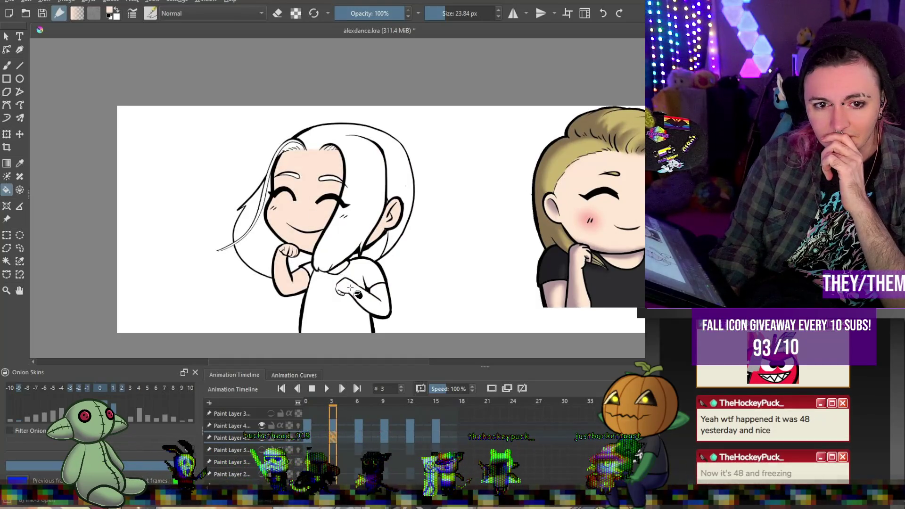
left_click(337, 270)
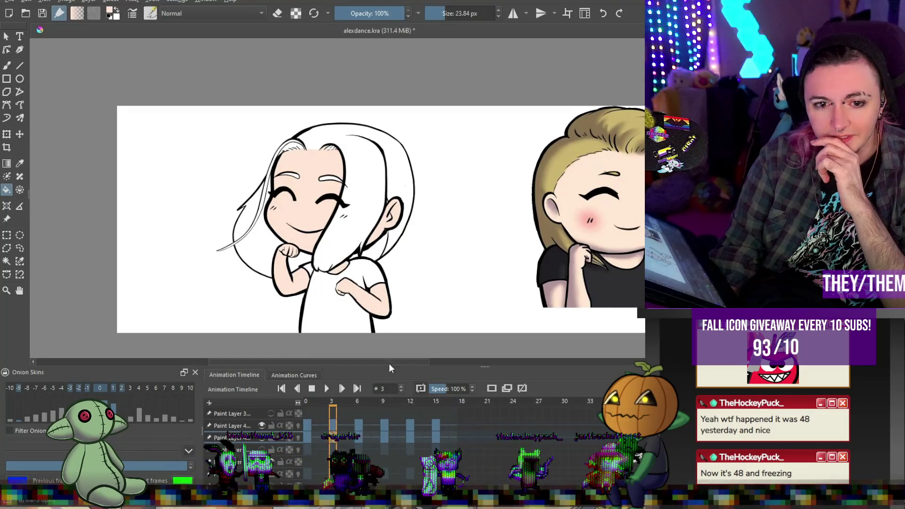
left_click(305, 436)
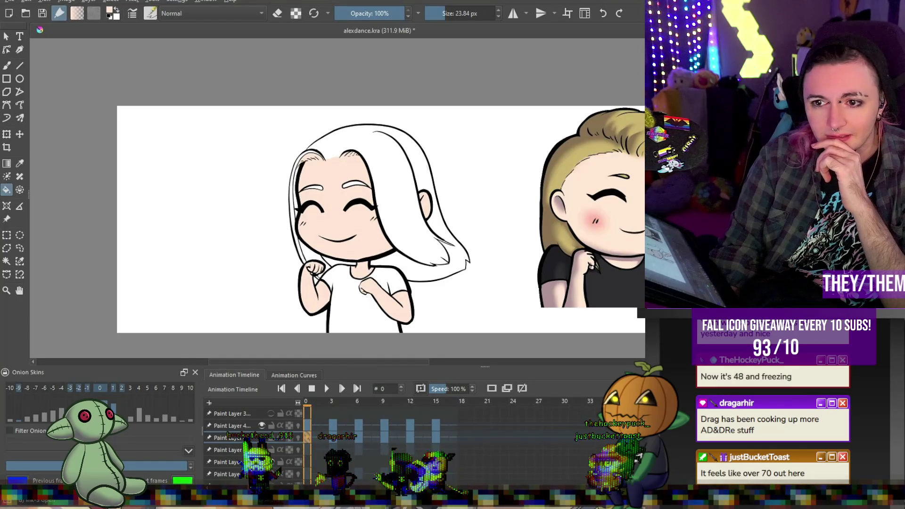
- Sample the blonde character's hair yellow with the colour picker as the foreground colour
scroll(427, 162, "down", 5)
scroll(426, 163, "up", 5)
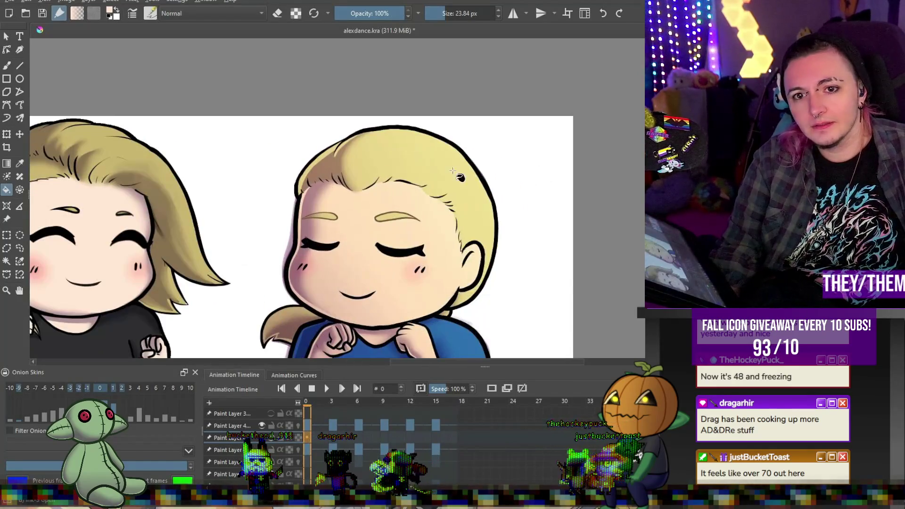
left_click(426, 165)
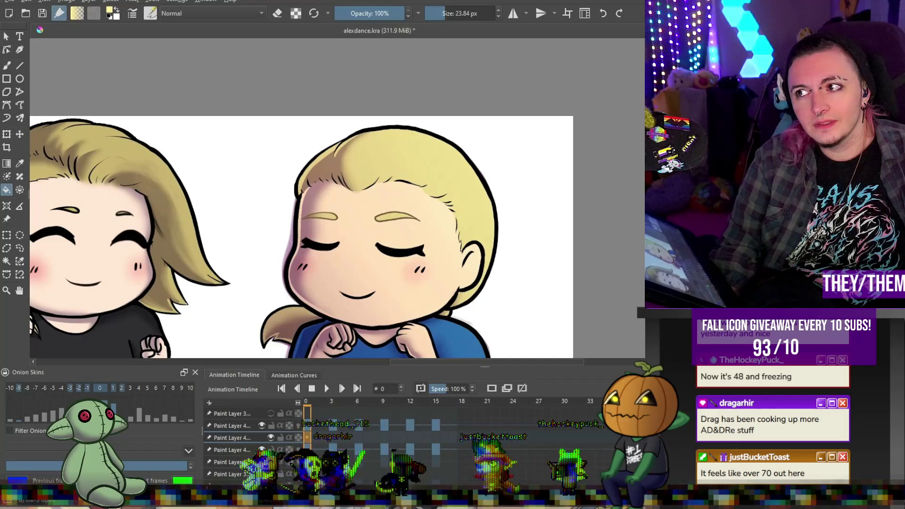
scroll(618, 73, "down", 5)
scroll(313, 108, "up", 2)
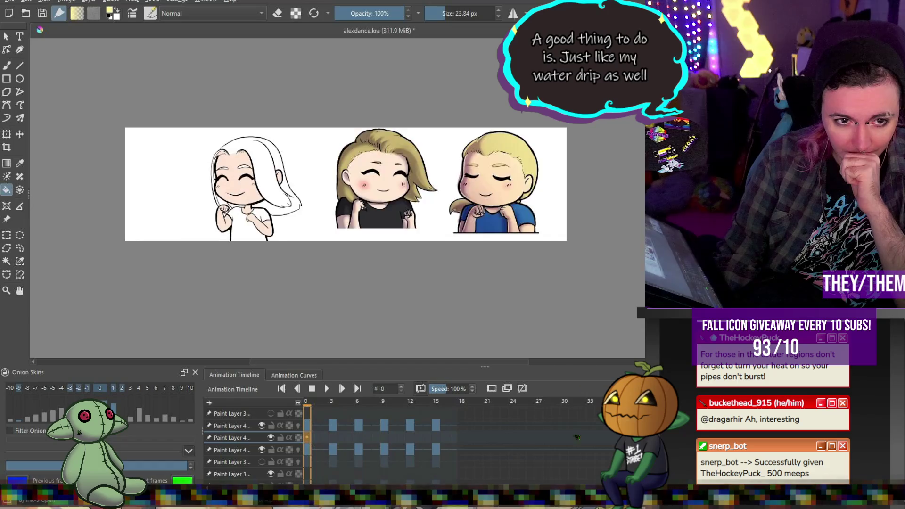
- Move to the layer below, paint a yellow stroke on the hair, then erase it
scroll(168, 188, "up", 5)
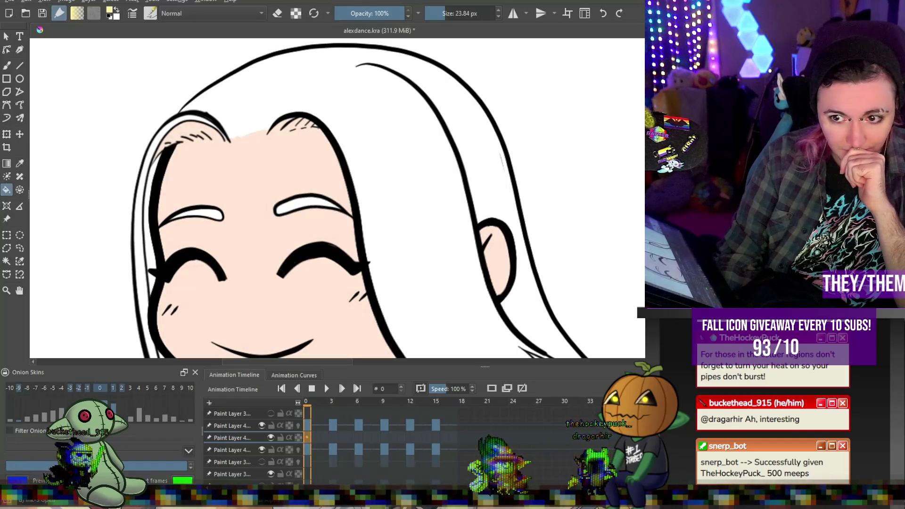
scroll(174, 175, "up", 3)
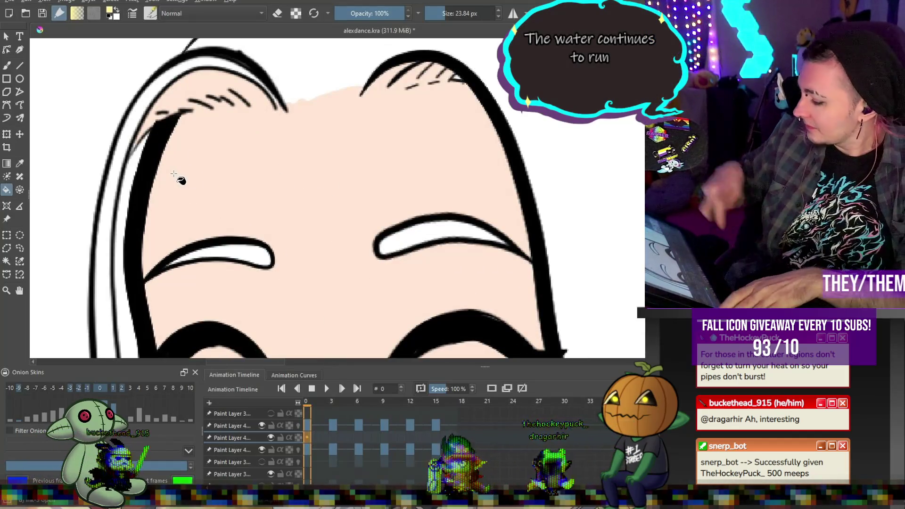
key("Page_Down")
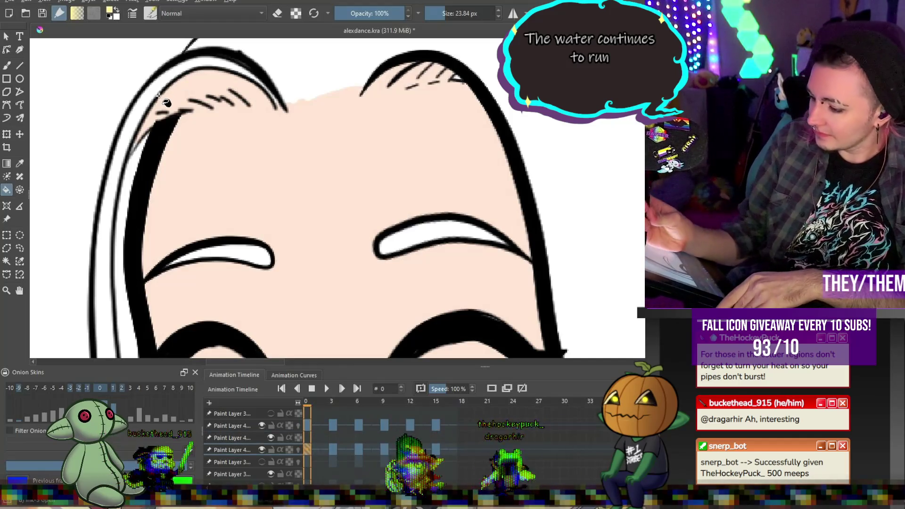
key("b")
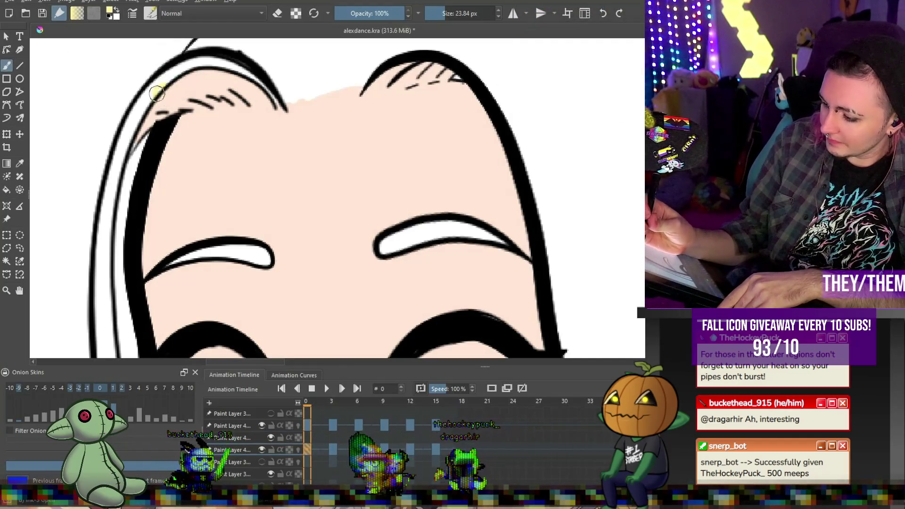
left_click_drag(179, 71, 146, 103)
key("e")
mouse_move(177, 70)
left_mouse_down()
mouse_move(146, 101)
mouse_move(212, 85)
left_mouse_up()
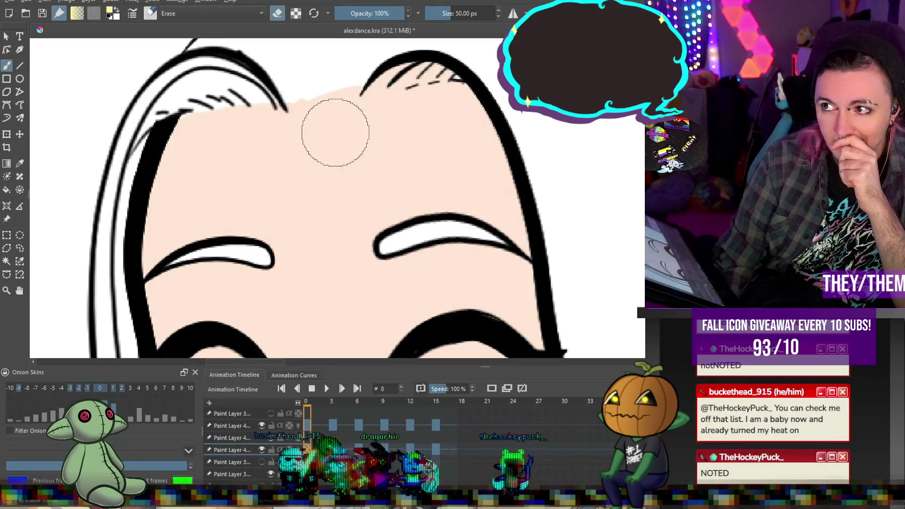
- Turn eraser mode off so the brush blends in Normal mode again
scroll(490, 125, "down", 5)
scroll(490, 126, "up", 3)
scroll(490, 125, "down", 4)
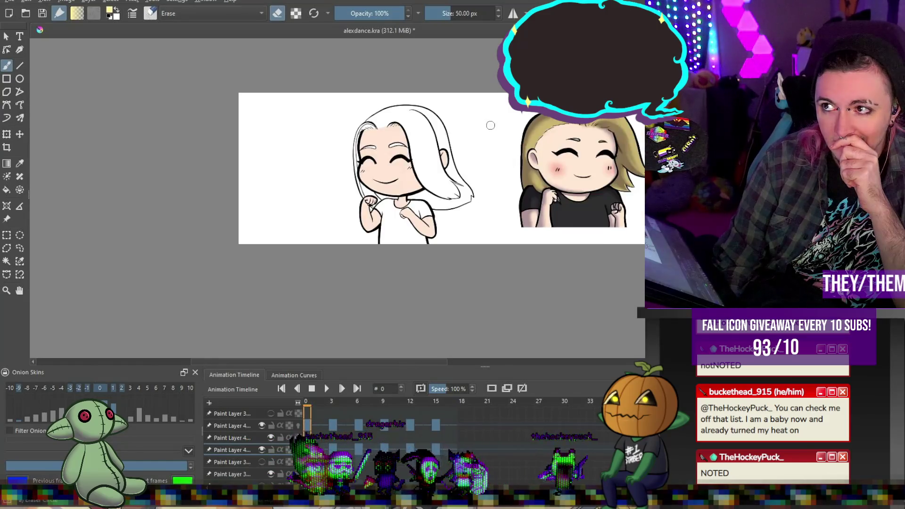
scroll(434, 106, "up", 3)
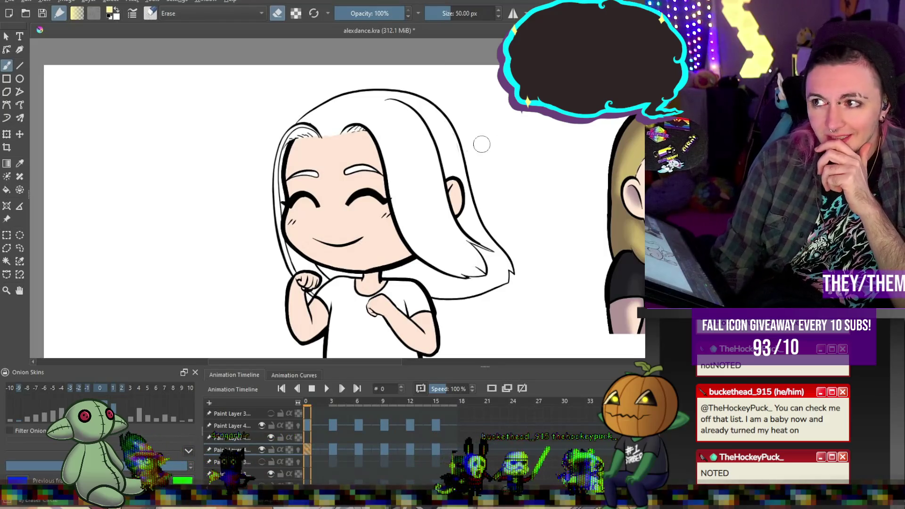
scroll(470, 143, "down", 5)
scroll(277, 180, "up", 3)
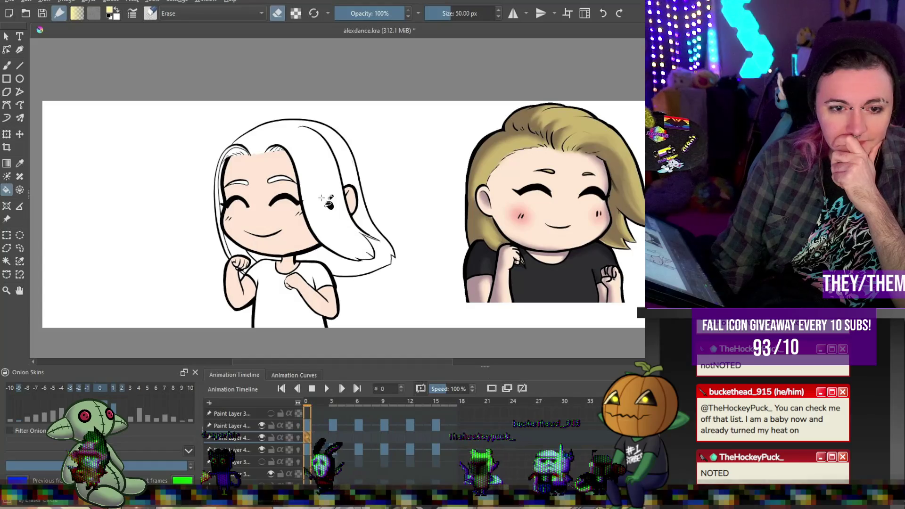
key("e")
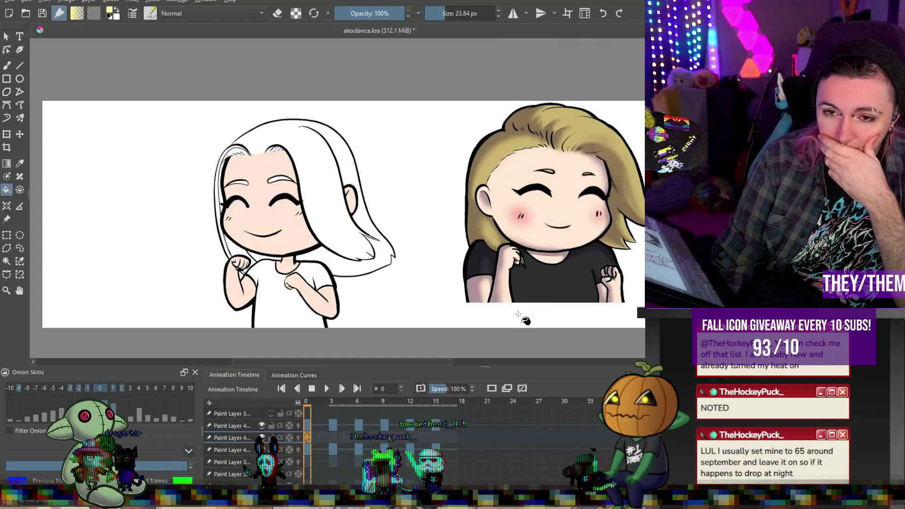
left_click(343, 263)
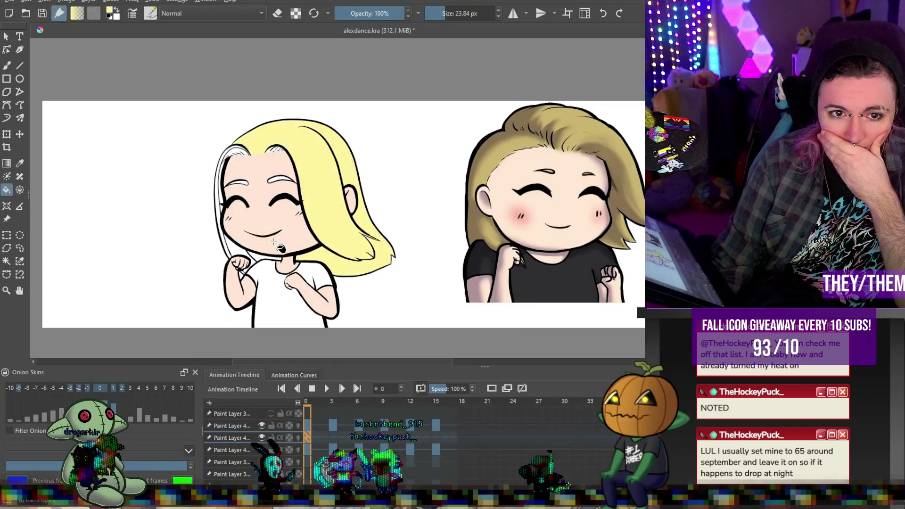
key("minus")
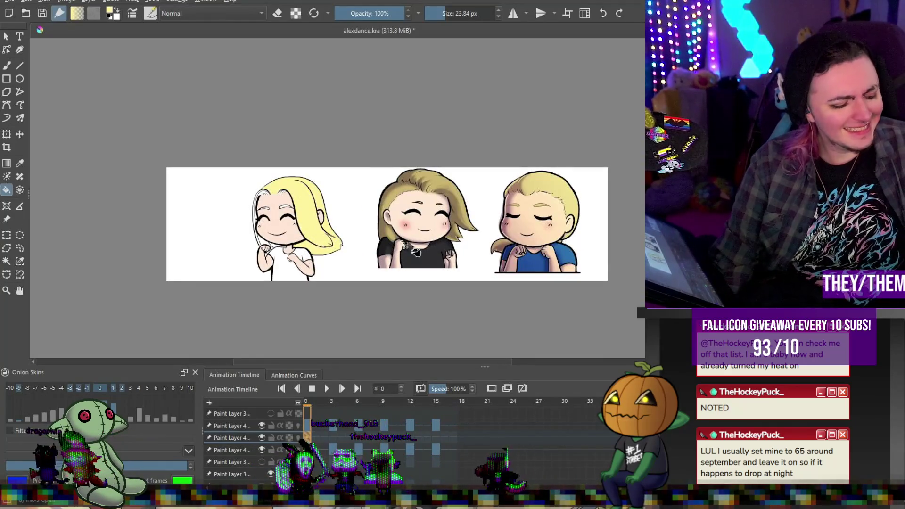
key("ctrl+z")
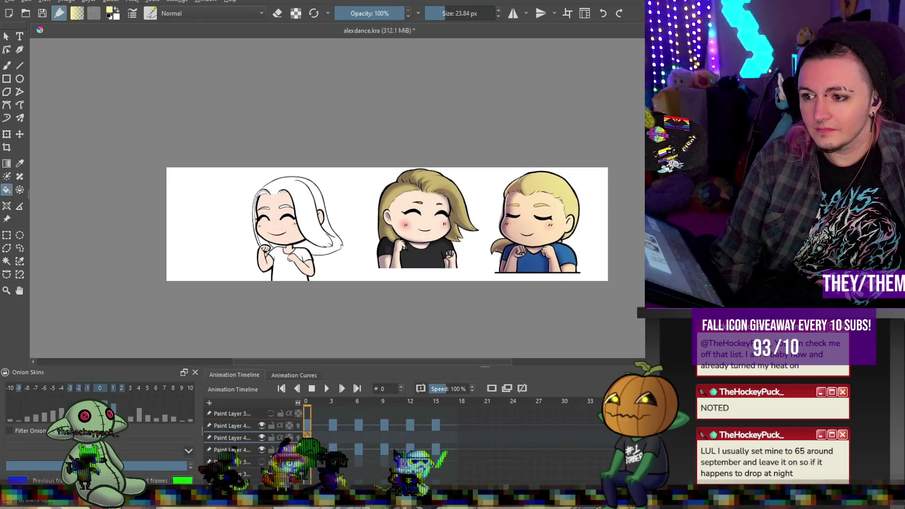
key("plus")
key("plus")
key("plus")
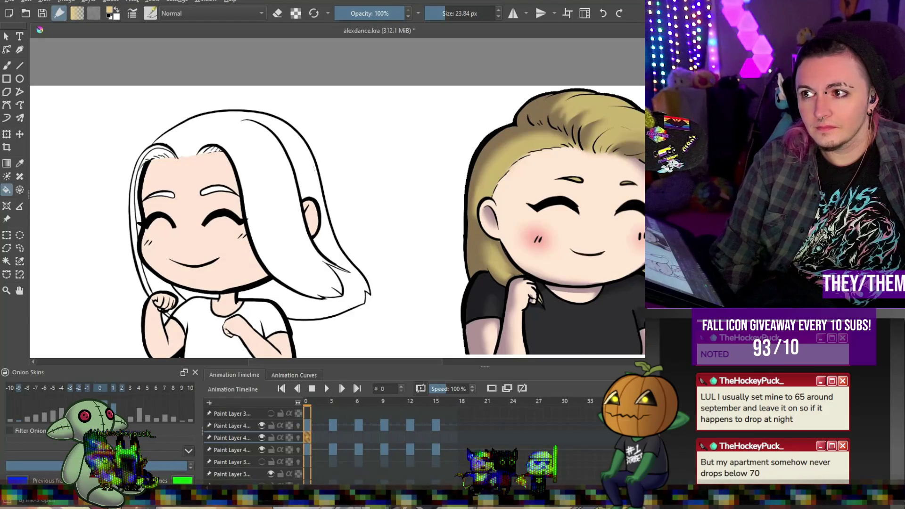
- Bucket-fill the frame 0 chibi's white hair with the blonde yellow and zoom out to check
left_click(227, 141)
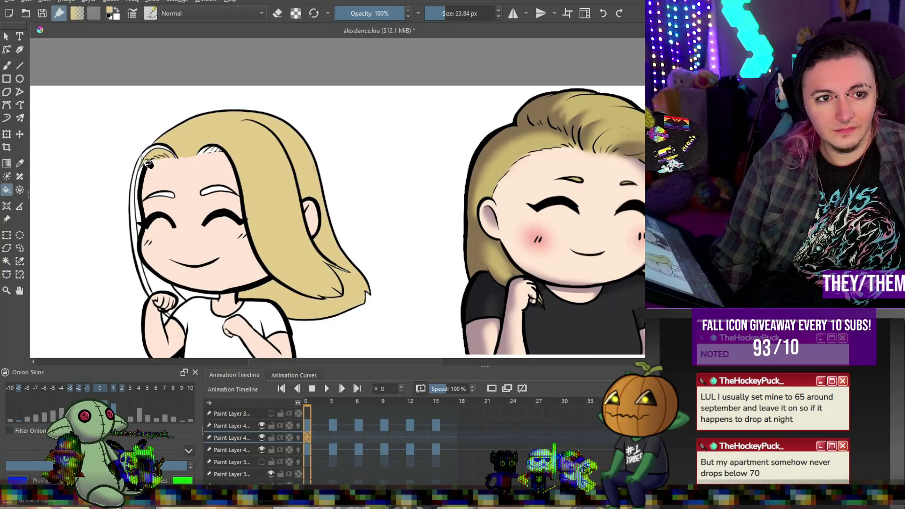
scroll(251, 221, "down", 2)
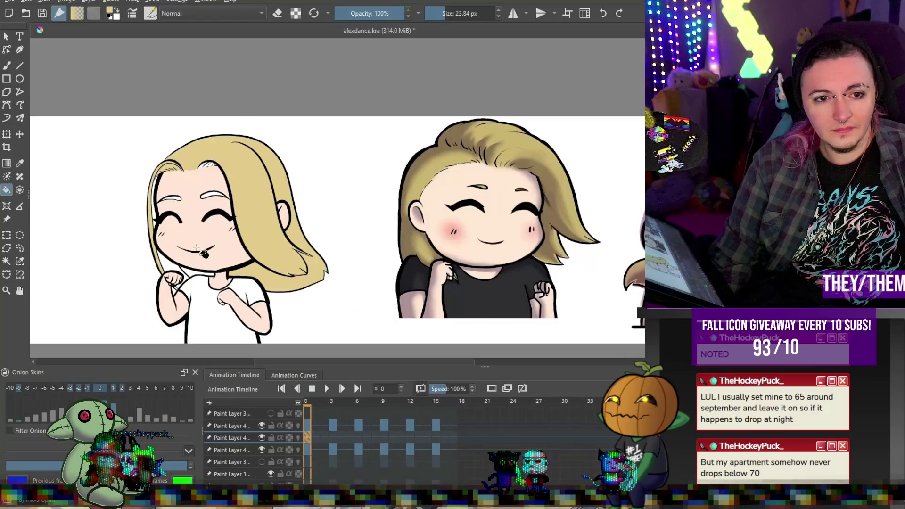
scroll(189, 276, "up", 4)
scroll(197, 291, "down", 5)
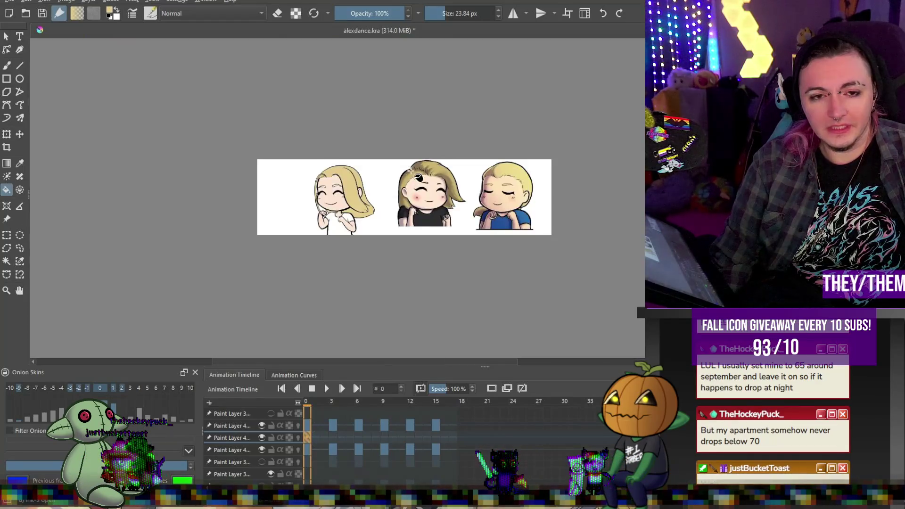
scroll(131, 209, "up", 3)
scroll(131, 209, "up", 3)
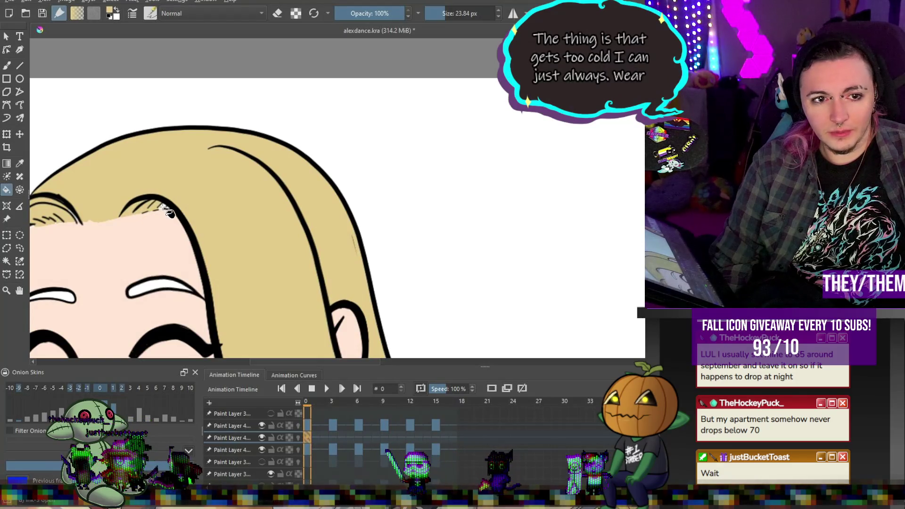
scroll(163, 209, "down", 3)
scroll(118, 188, "up", 3)
scroll(118, 187, "down", 4)
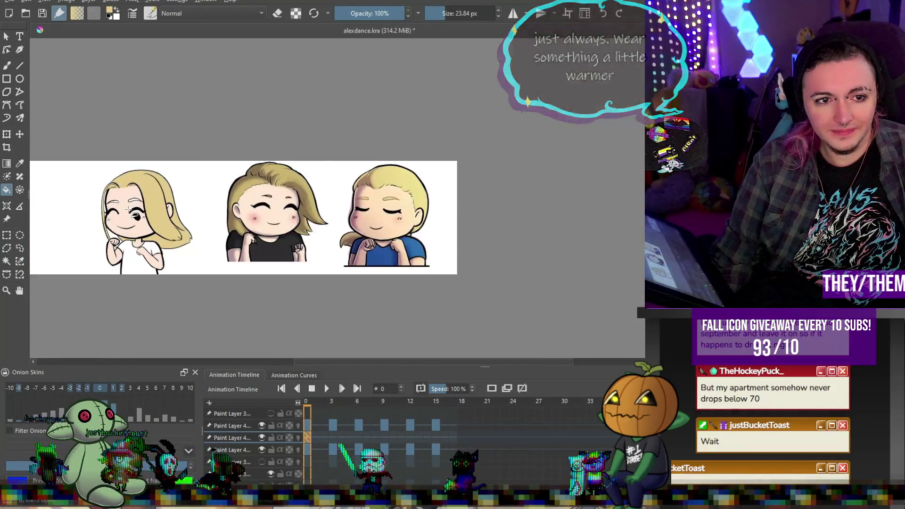
- On frame 3, fill the left hair strand, top gap and large right hair area blonde
scroll(123, 193, "up", 1)
left_click(333, 437)
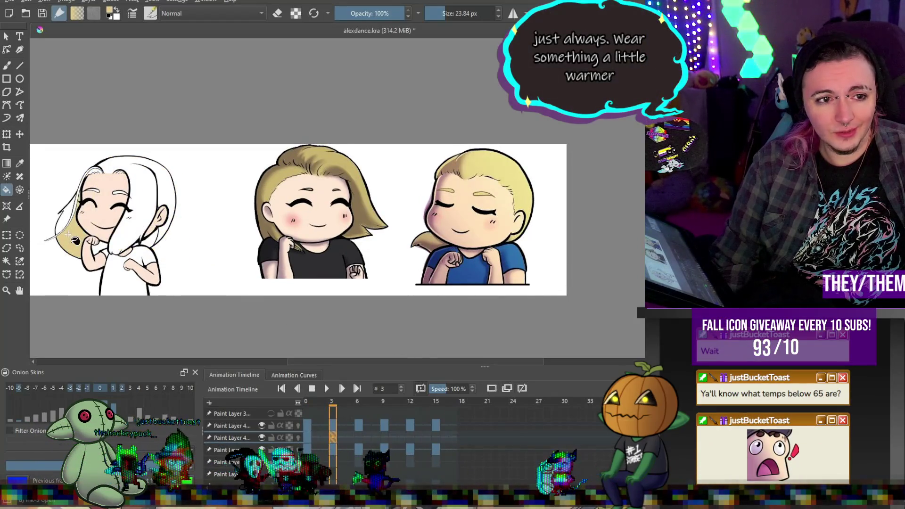
scroll(111, 216, "up", 4)
left_click(105, 211)
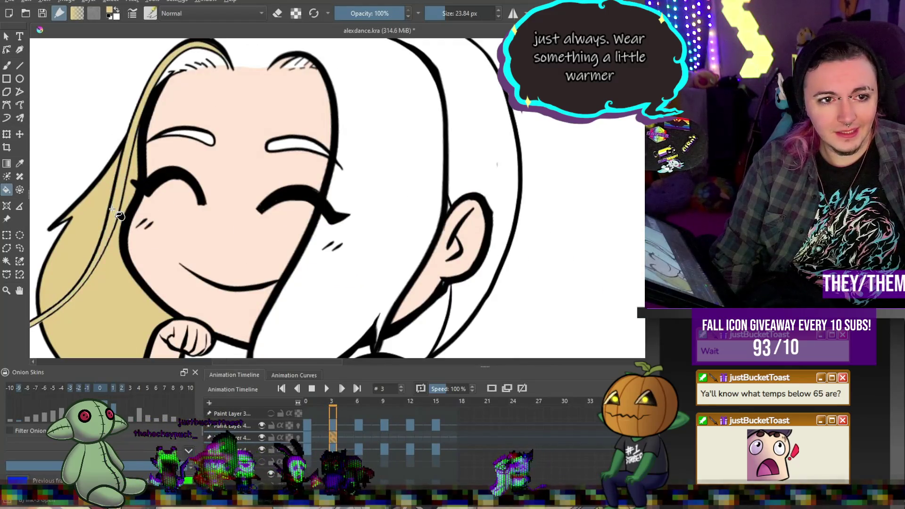
left_click(217, 59)
left_click(247, 53)
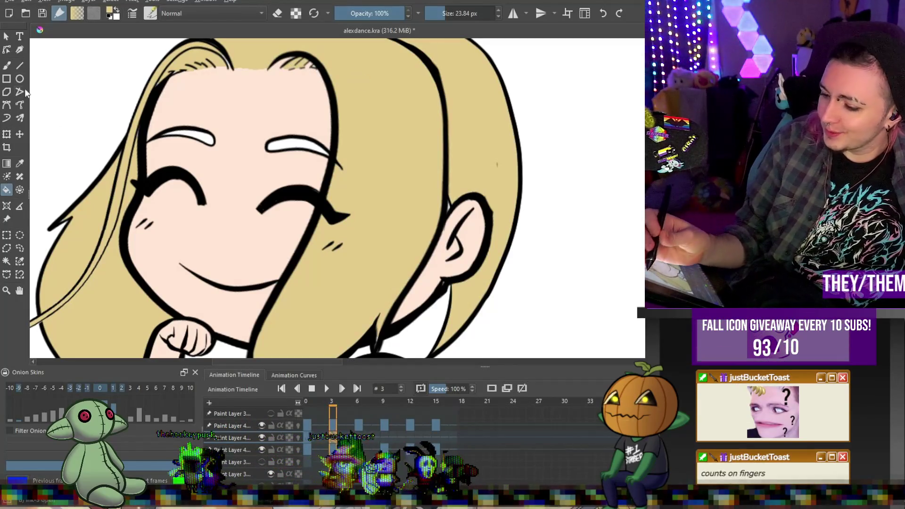
- Switch to the Freehand Brush and undo a stray brush stroke on the hair
left_click(7, 65)
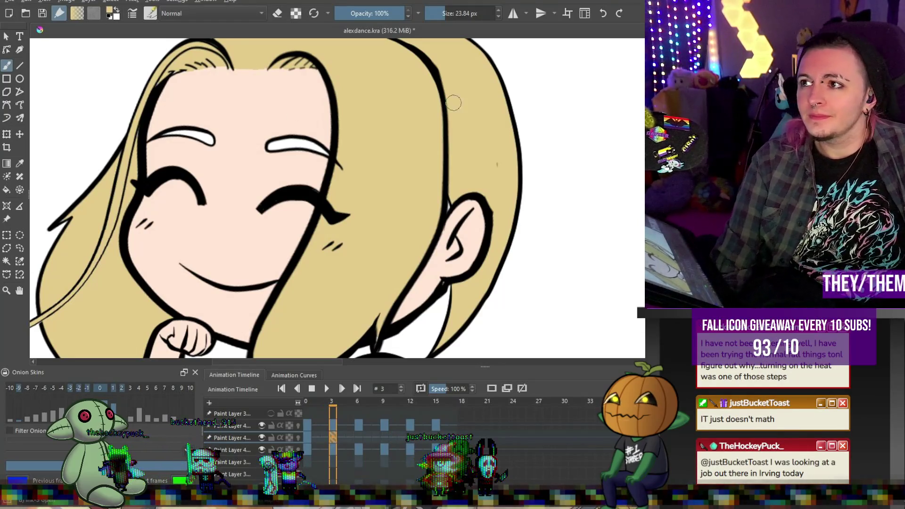
scroll(508, 156, "down", 5)
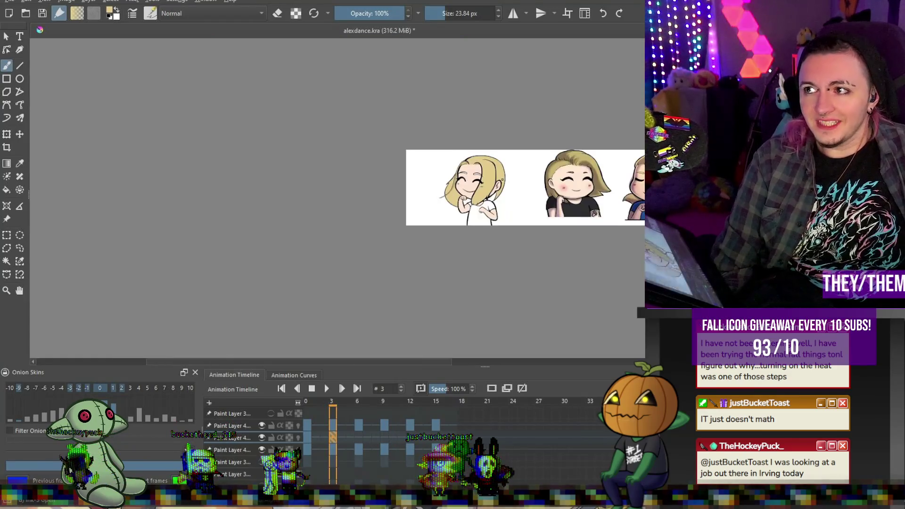
scroll(359, 224, "up", 3)
scroll(360, 224, "down", 1)
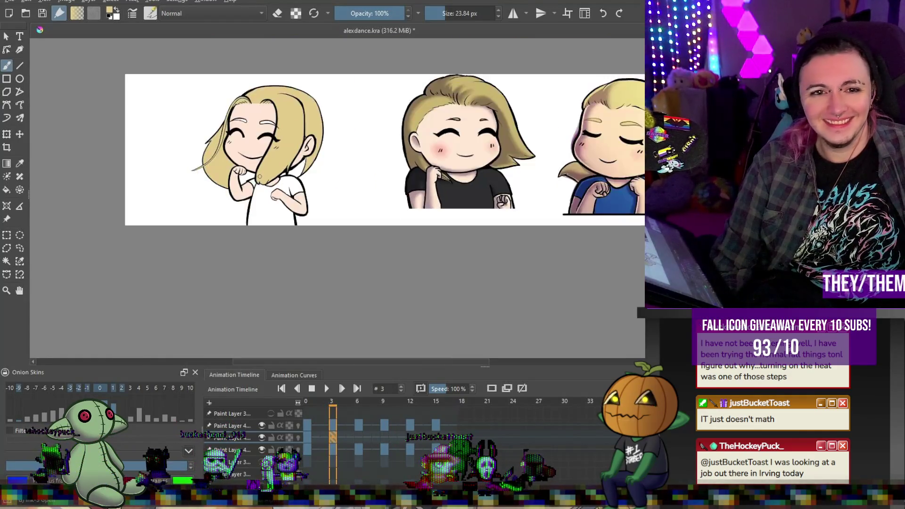
scroll(301, 155, "up", 3)
scroll(262, 125, "down", 1)
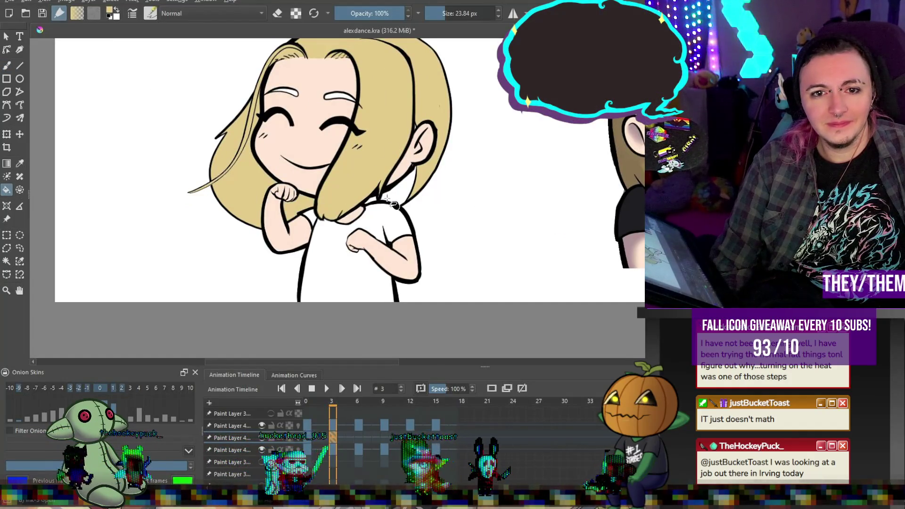
key("b")
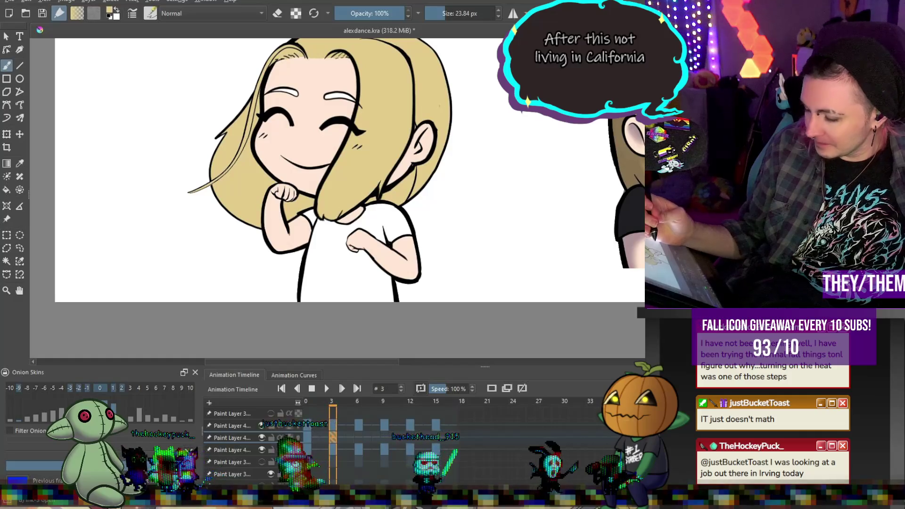
key("ctrl+z")
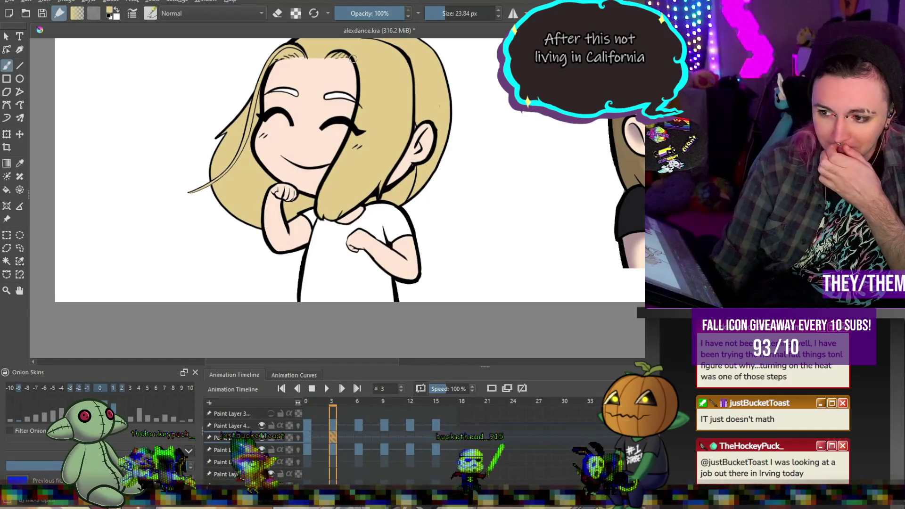
scroll(334, 98, "down", 3)
scroll(348, 106, "up", 2)
scroll(359, 112, "down", 1)
scroll(359, 112, "down", 2)
scroll(374, 166, "up", 2)
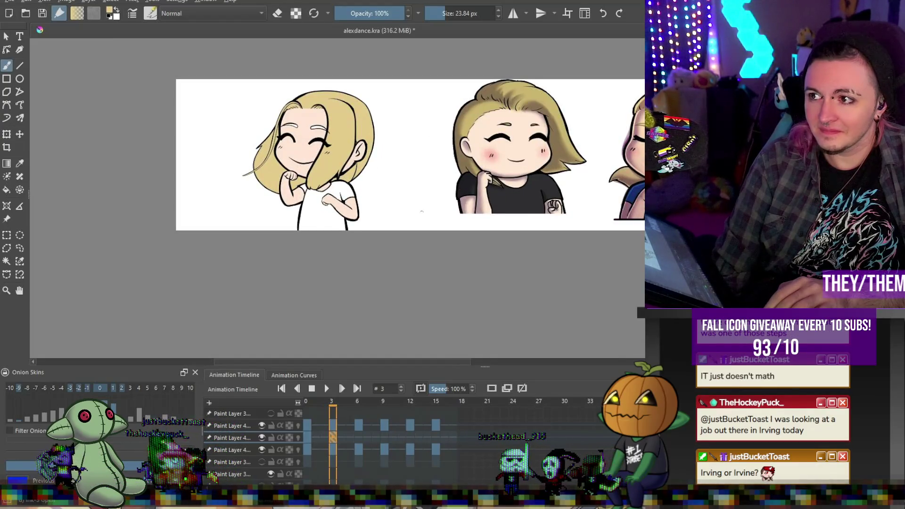
- On frame 6, turn off onion skinning and fill the hair, left strand and a small gap blonde
left_click(358, 437)
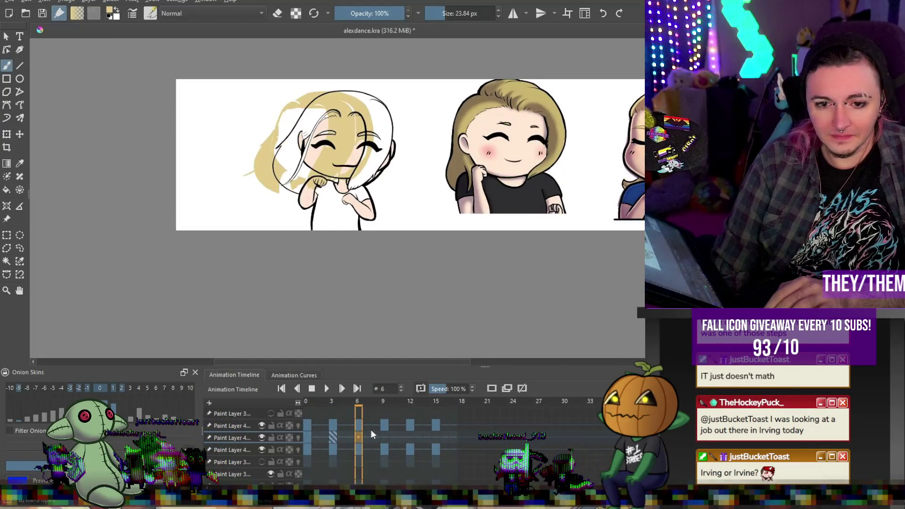
left_click(491, 390)
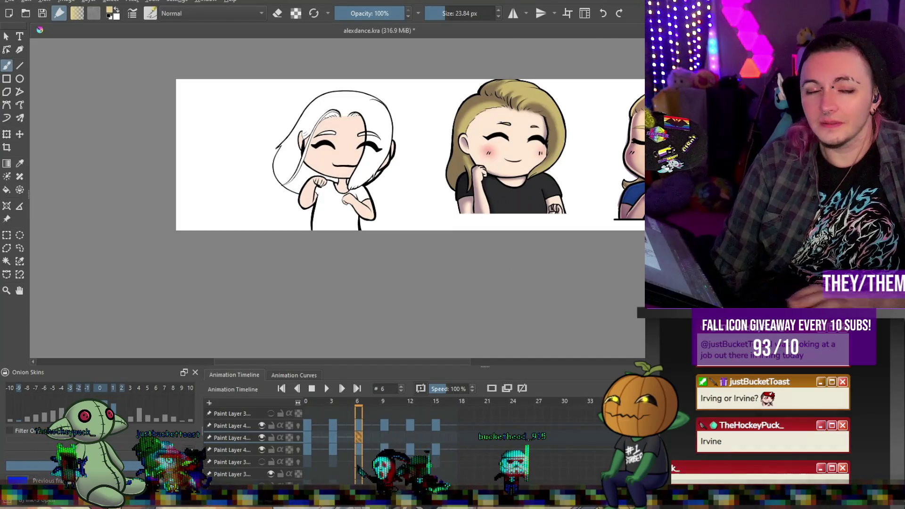
scroll(464, 85, "up", 3)
left_click_drag(188, 166, 312, 147)
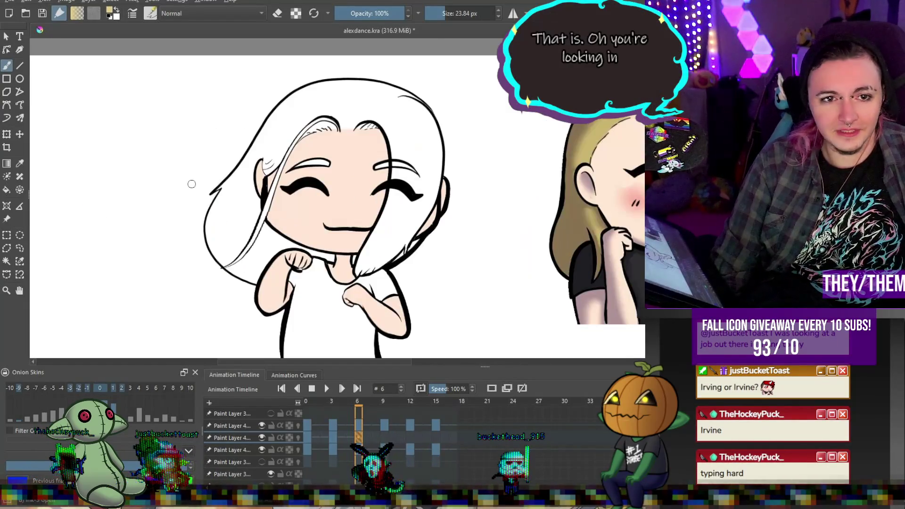
key("f")
left_click(303, 122)
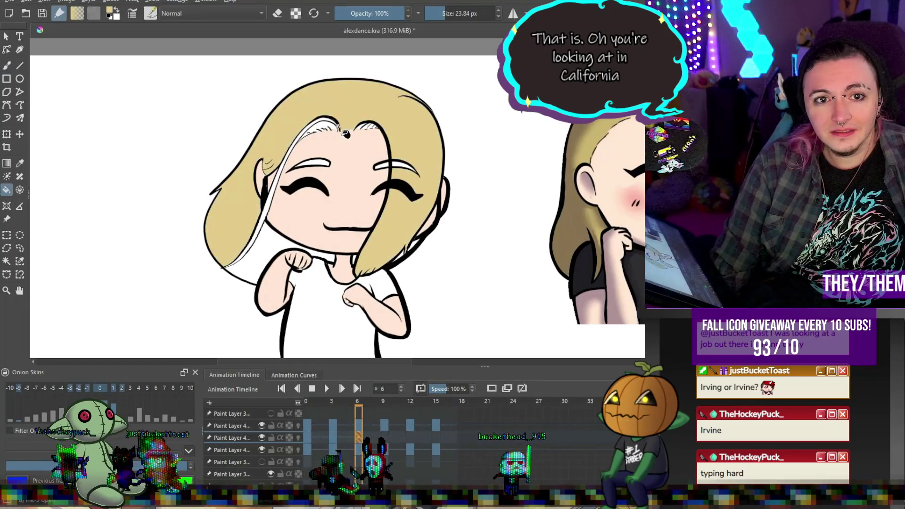
left_click(331, 131)
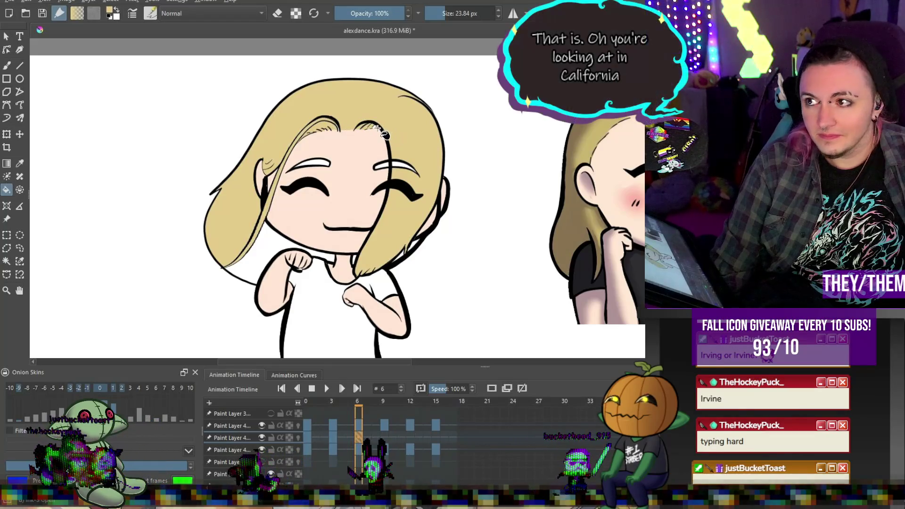
left_click(266, 248)
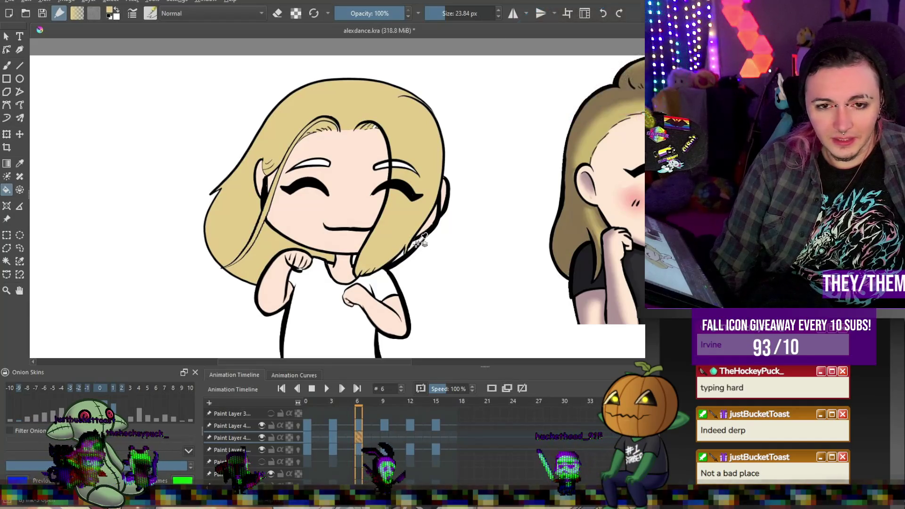
- Zoom in and out to check frame 6's blonde hair, then advance to frame 9
scroll(418, 254, "up", 2)
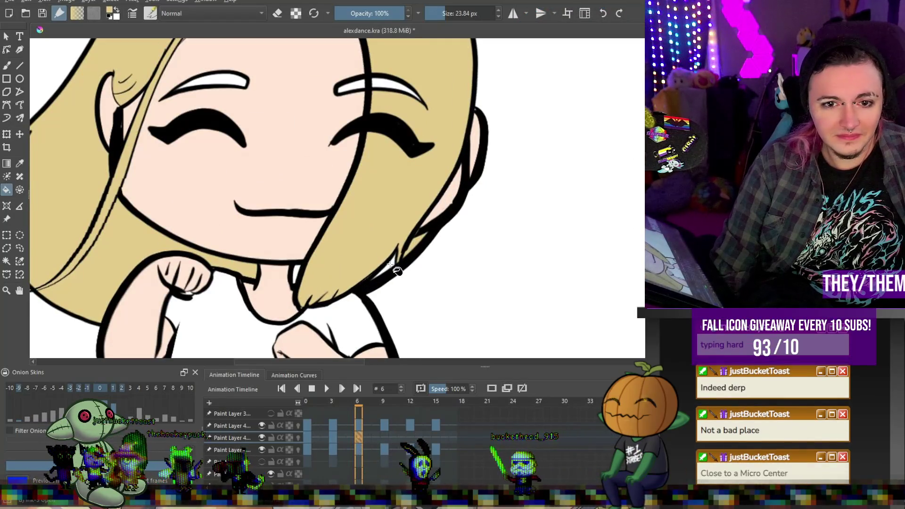
scroll(297, 271, "down", 3)
scroll(311, 216, "up", 5)
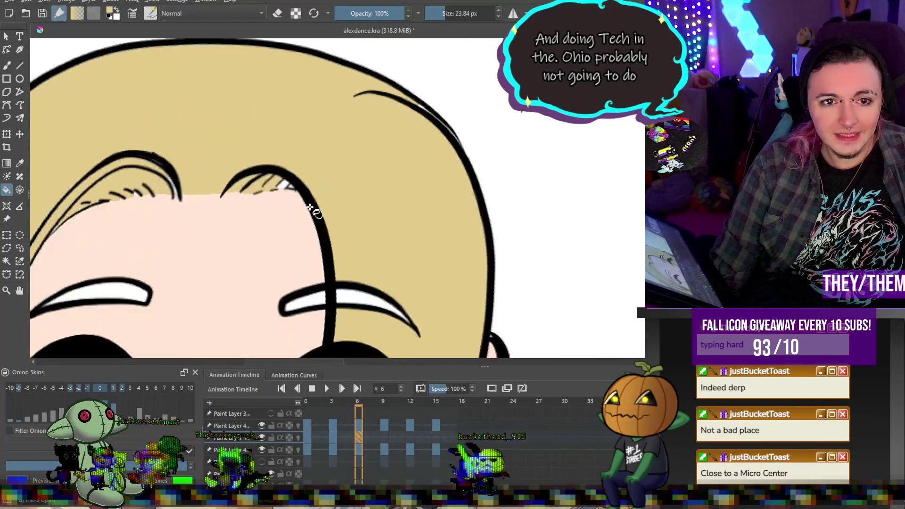
scroll(285, 184, "down", 4)
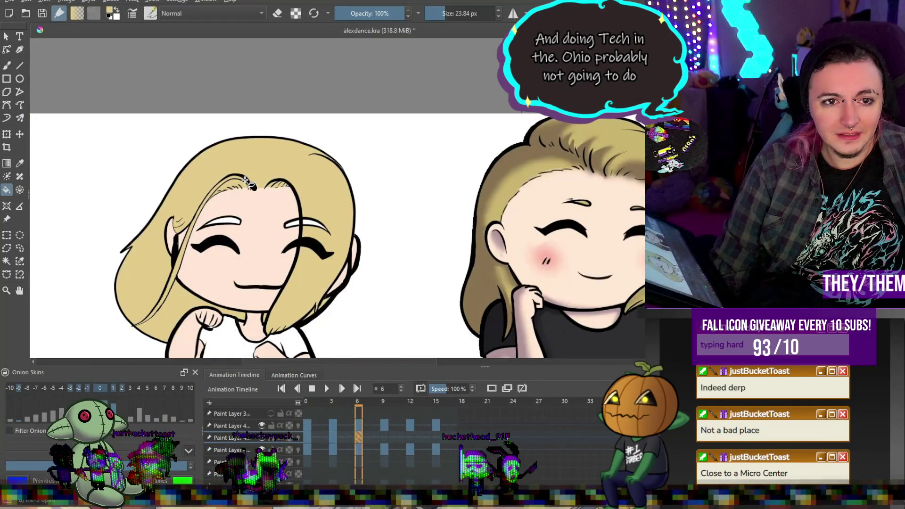
scroll(246, 186, "down", 3)
scroll(241, 200, "up", 3)
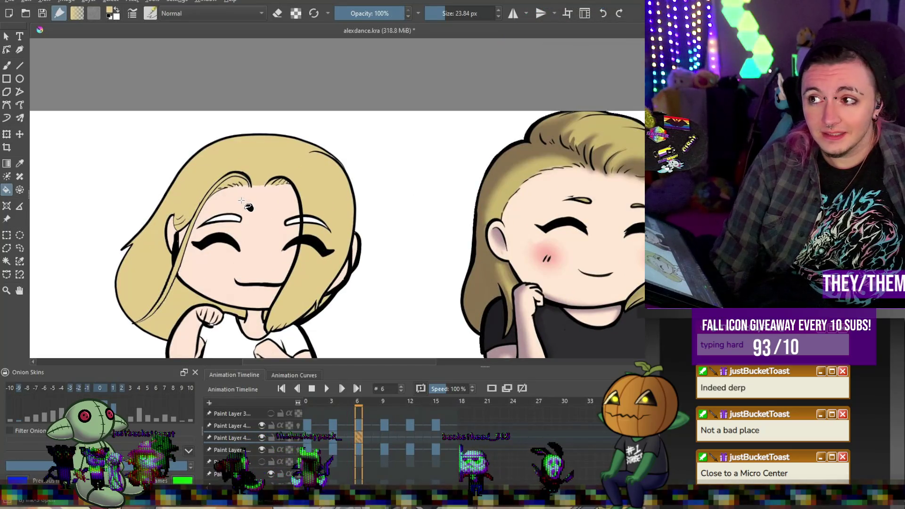
scroll(241, 200, "down", 1)
scroll(250, 283, "down", 1)
scroll(253, 345, "up", 2)
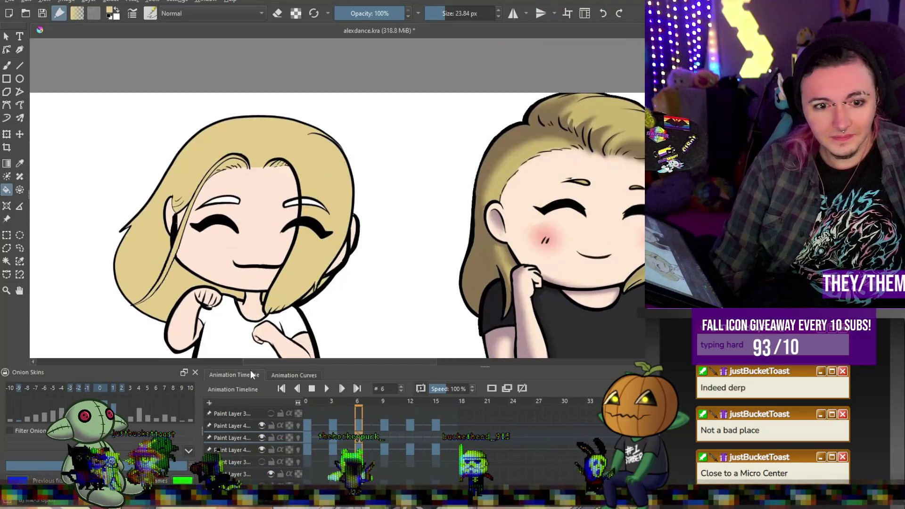
key("period")
key("period")
key("period")
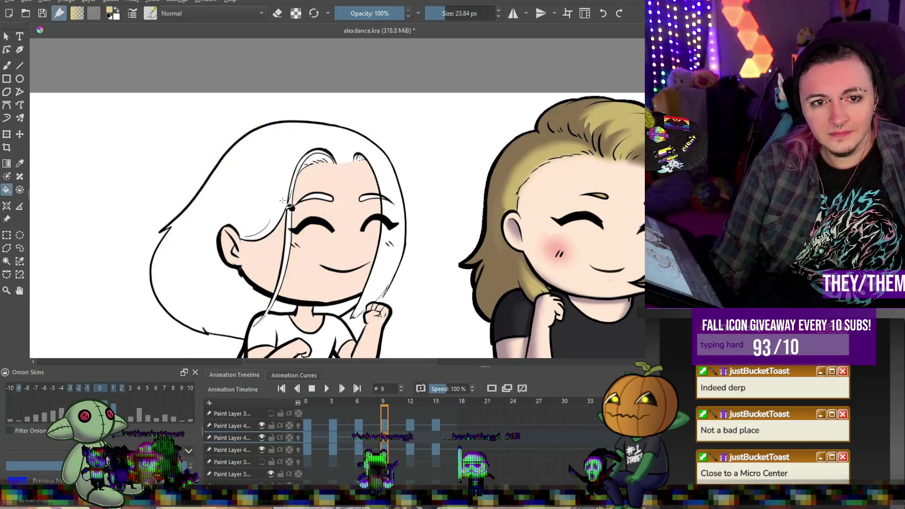
- Fill frame 9's white hair blonde, including the long strand and the forehead strand
left_click(273, 303)
left_click(274, 303)
left_click(321, 161)
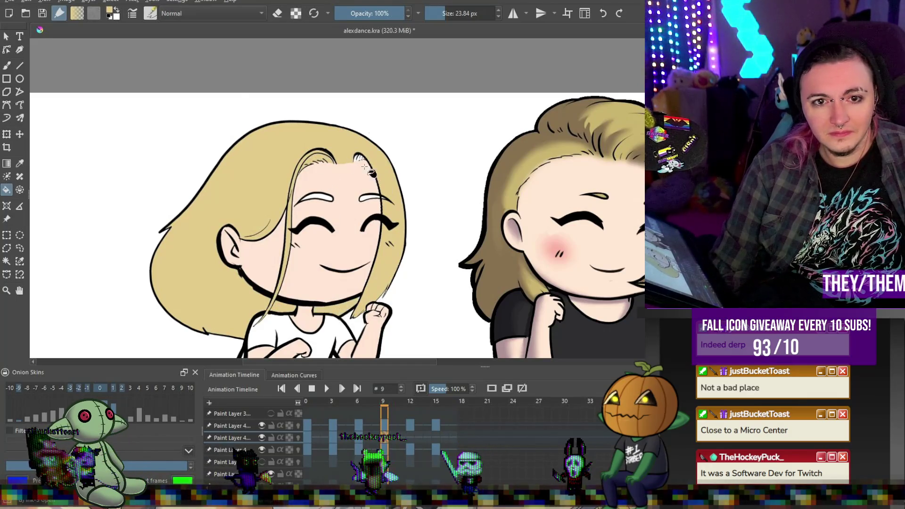
scroll(371, 173, "up", 5)
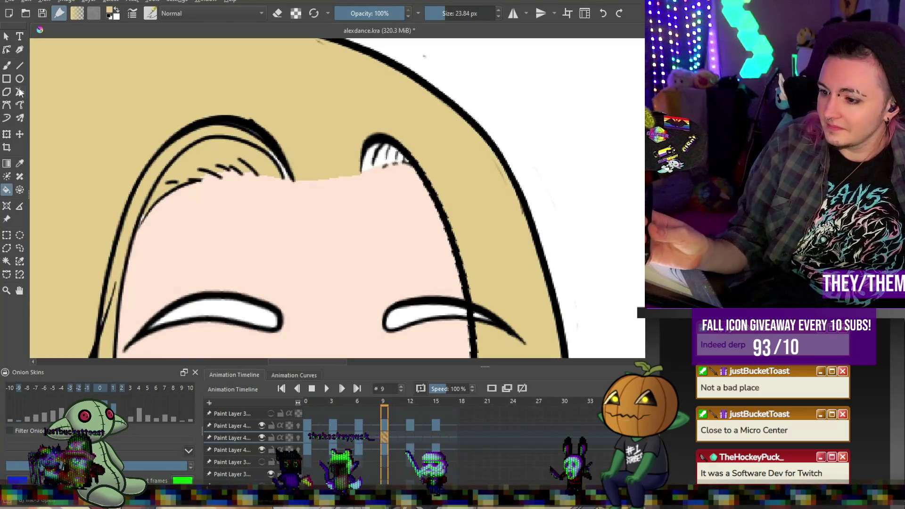
- Brush over the white gaps between the hair strands, then go to frame 12
key("b")
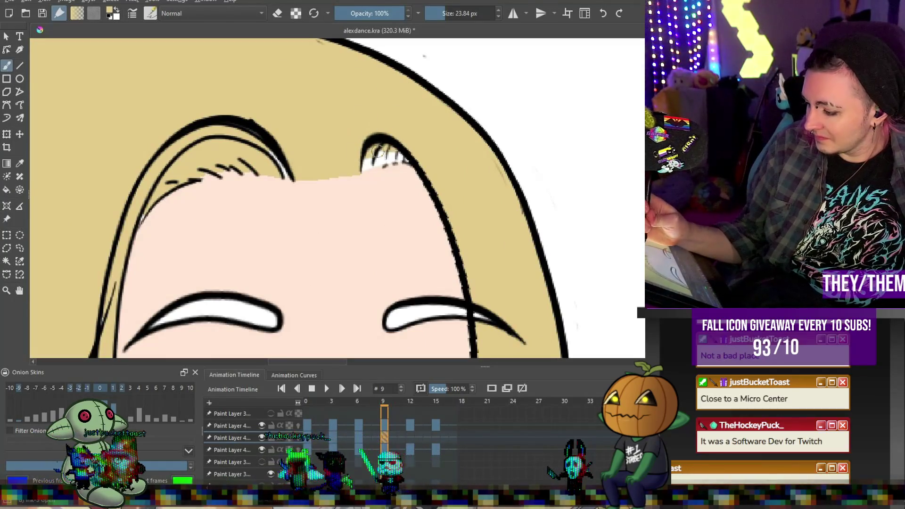
left_click_drag(398, 161, 370, 156)
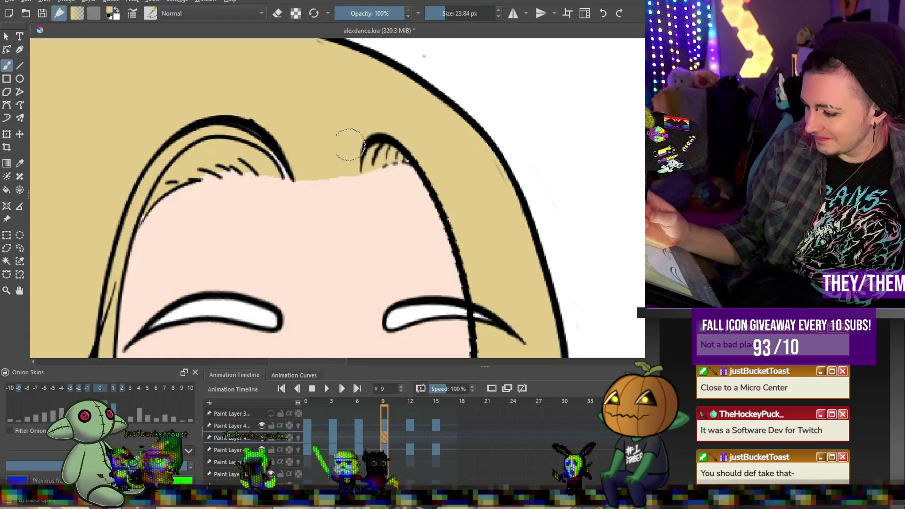
mouse_move(255, 171)
left_mouse_down()
mouse_move(209, 167)
mouse_move(219, 175)
left_mouse_up()
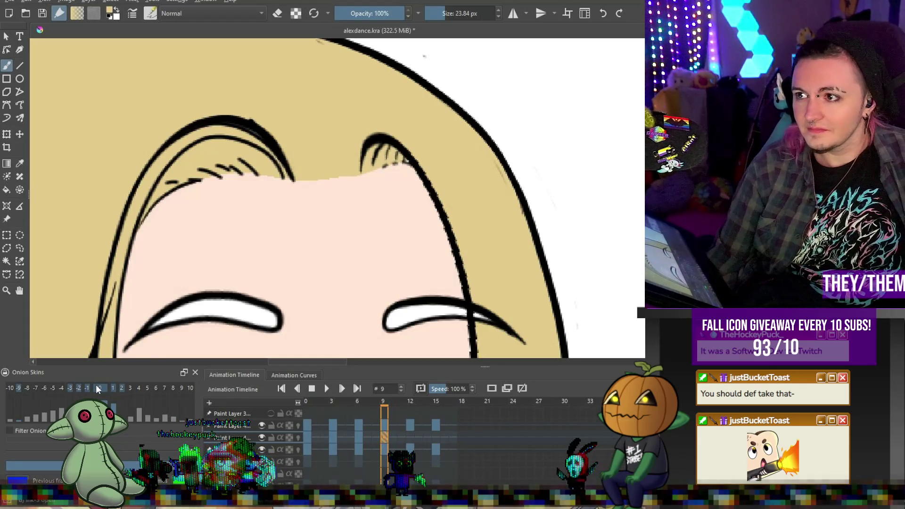
scroll(337, 198, "down", 5)
scroll(337, 198, "up", 2)
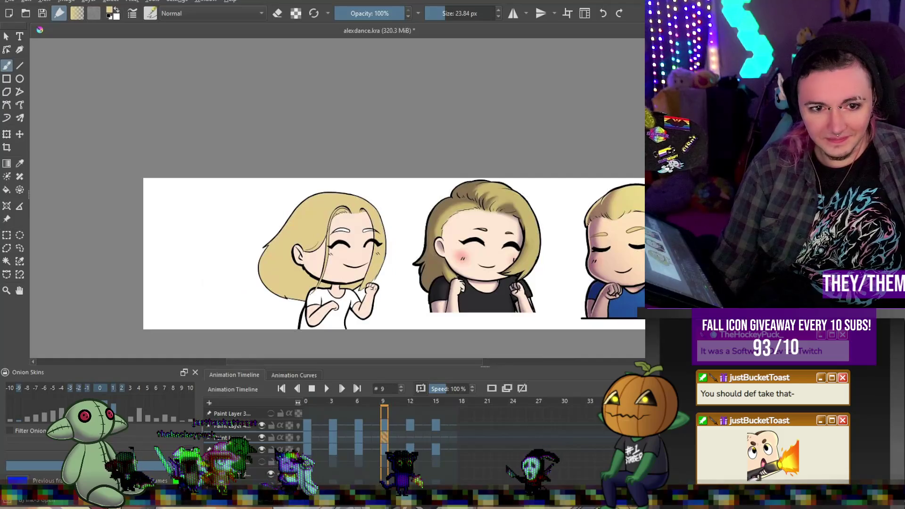
scroll(336, 220, "up", 3)
scroll(336, 220, "down", 1)
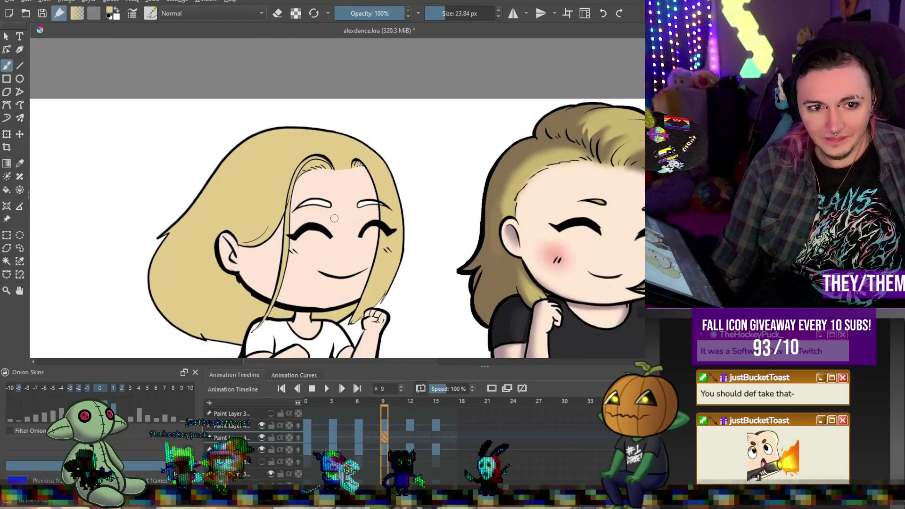
scroll(336, 220, "down", 1)
left_click(410, 436)
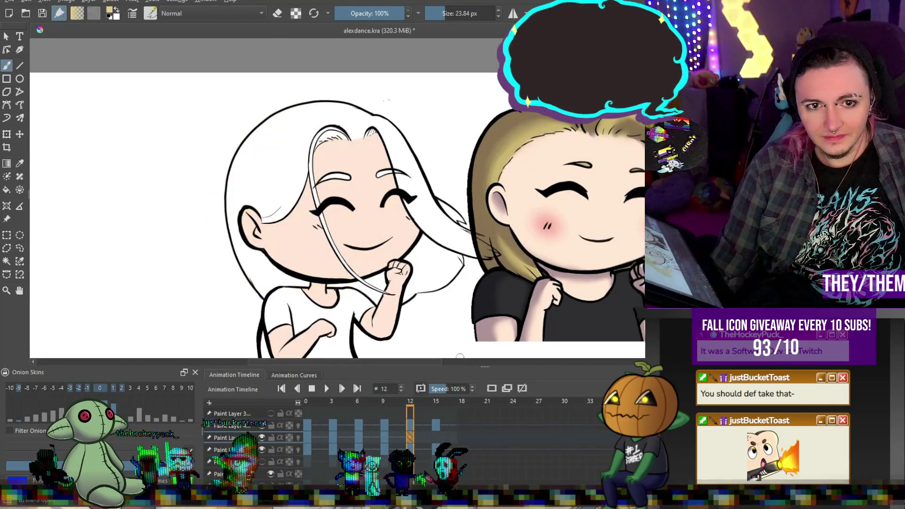
- Fill frame 12's hair blonde: the piece right of the fist, the upper strip, the forehead-to-fist strand and the arch
key("f")
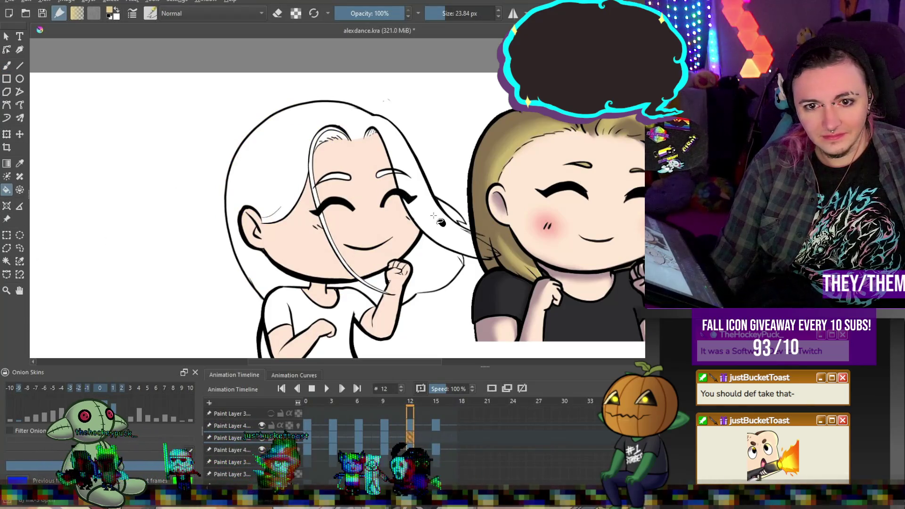
left_click(433, 215)
left_click(436, 278)
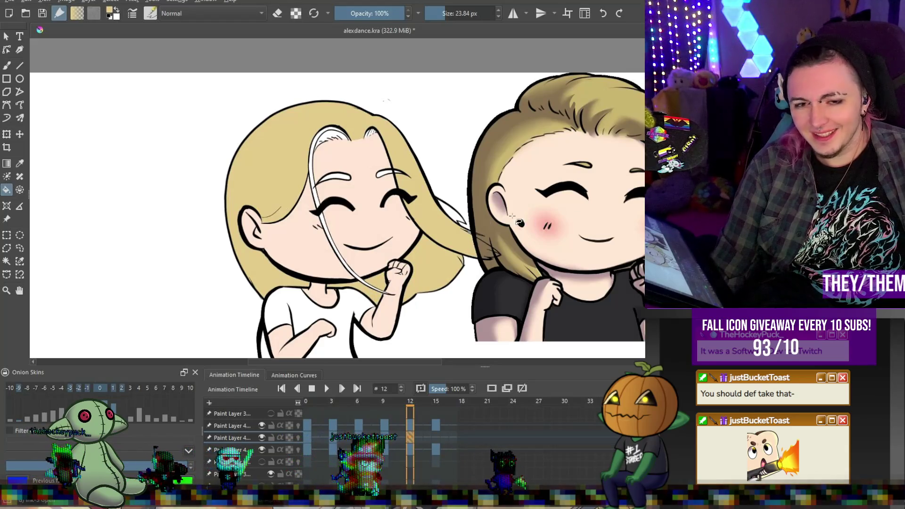
left_click(317, 139)
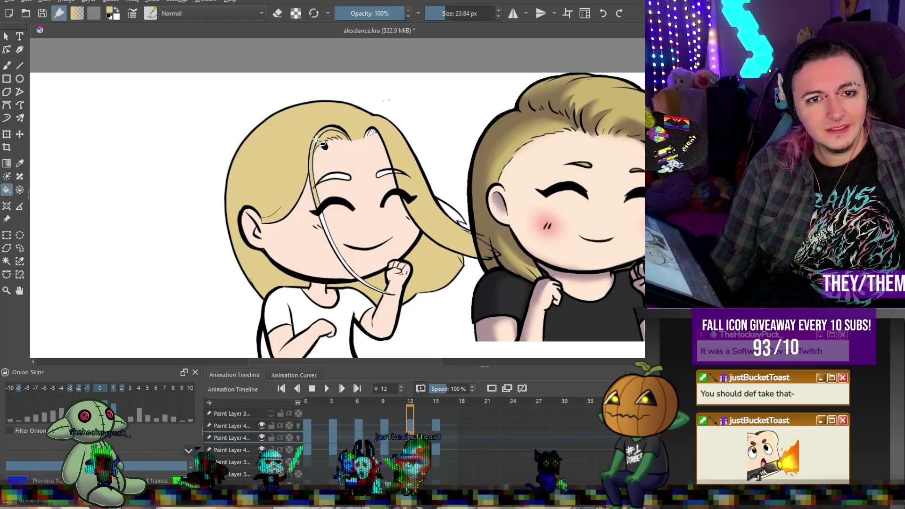
left_click(345, 264)
scroll(379, 183, "down", 1)
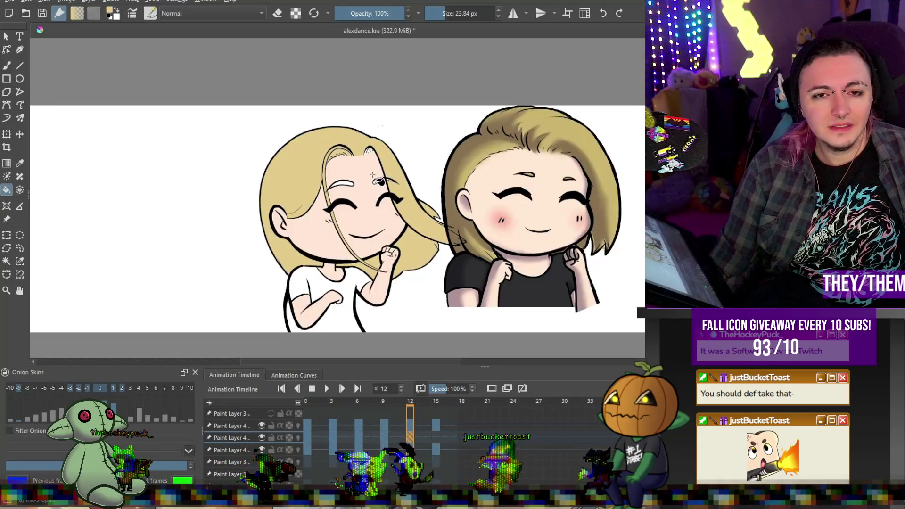
scroll(380, 183, "up", 3)
left_click(399, 188)
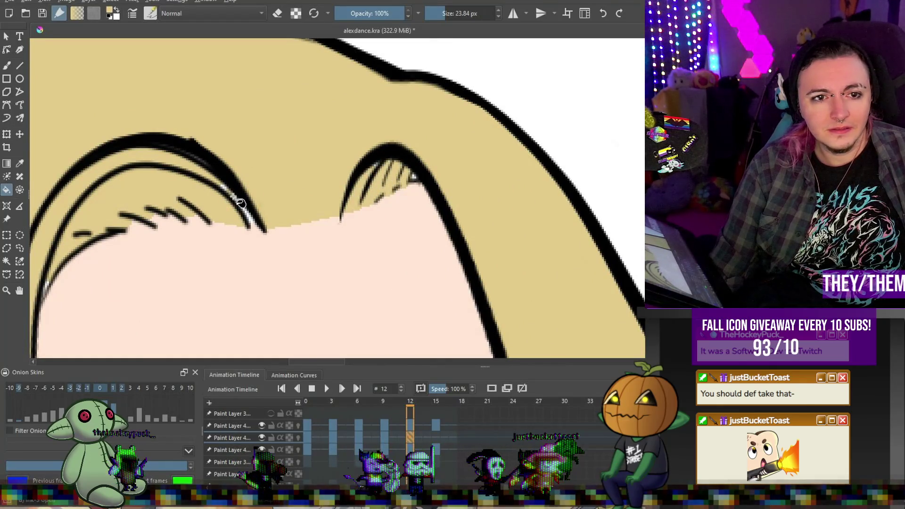
- Brush over the white gap at the hair tip
key("b")
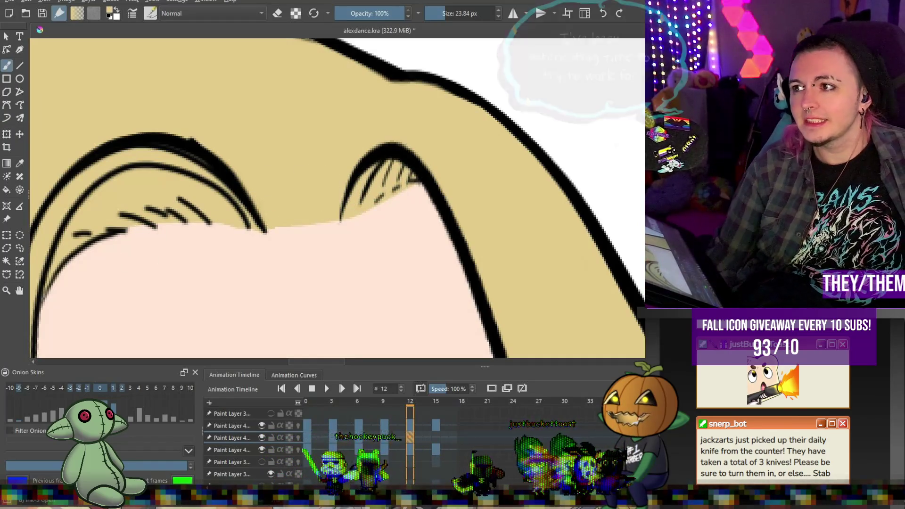
scroll(445, 128, "down", 5)
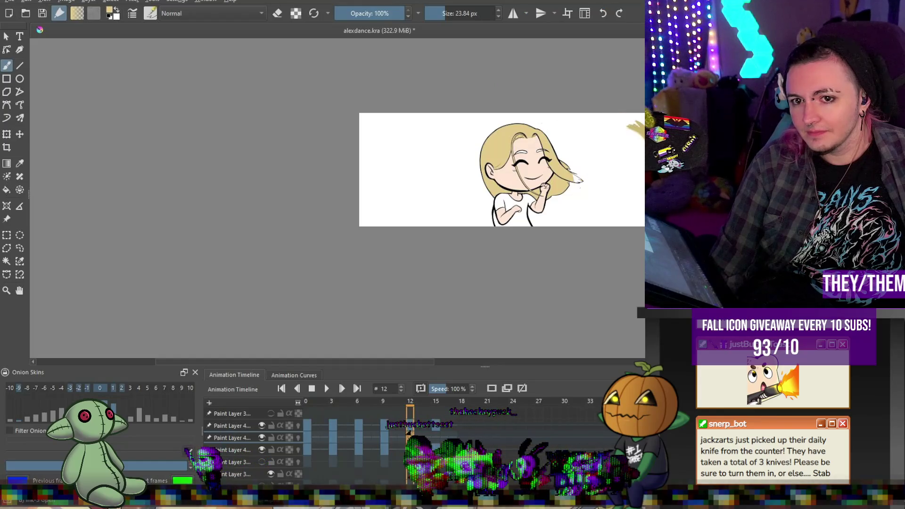
scroll(460, 161, "up", 3)
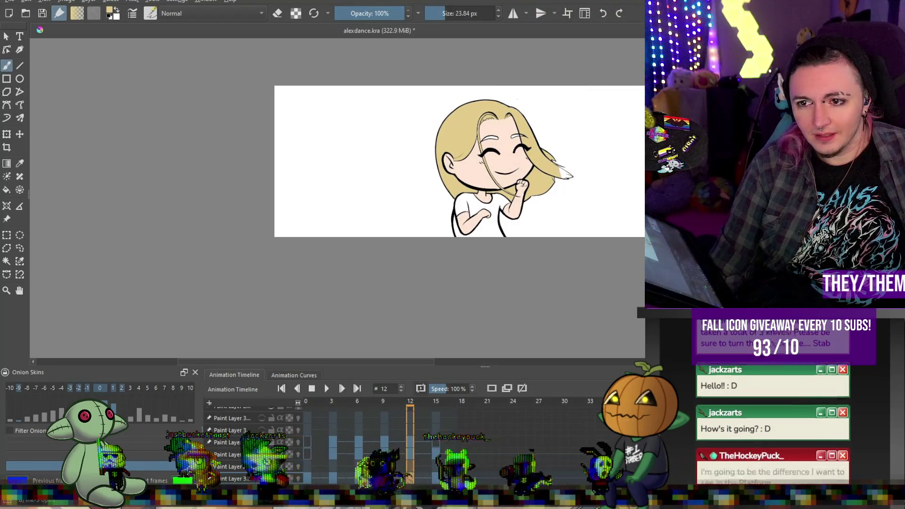
scroll(255, 443, "up", 2)
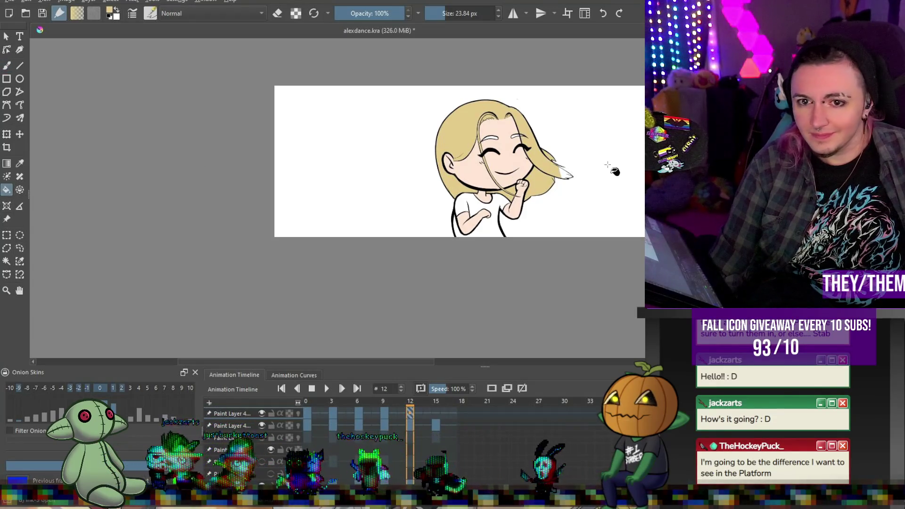
left_click(568, 178)
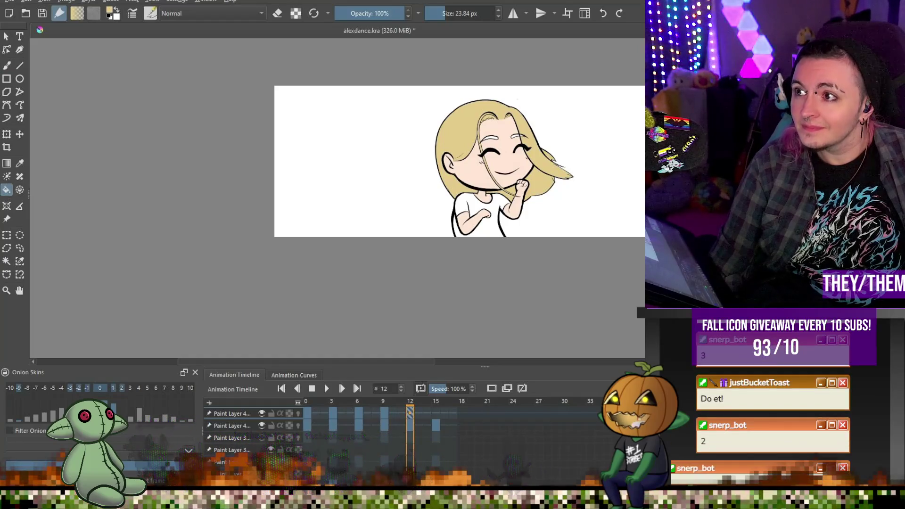
scroll(619, 174, "up", 6)
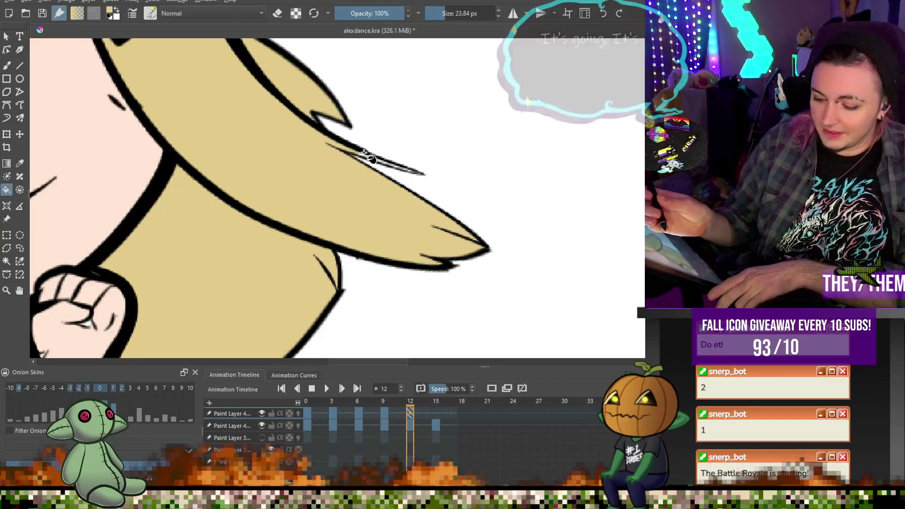
- Erase stray marks along the hair tip with a 34 px eraser, then turn erasing off
key("b")
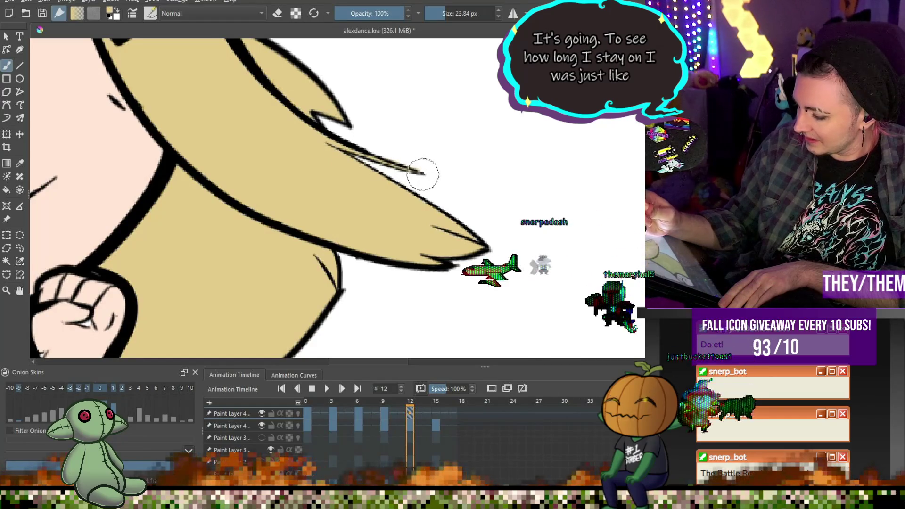
key("f")
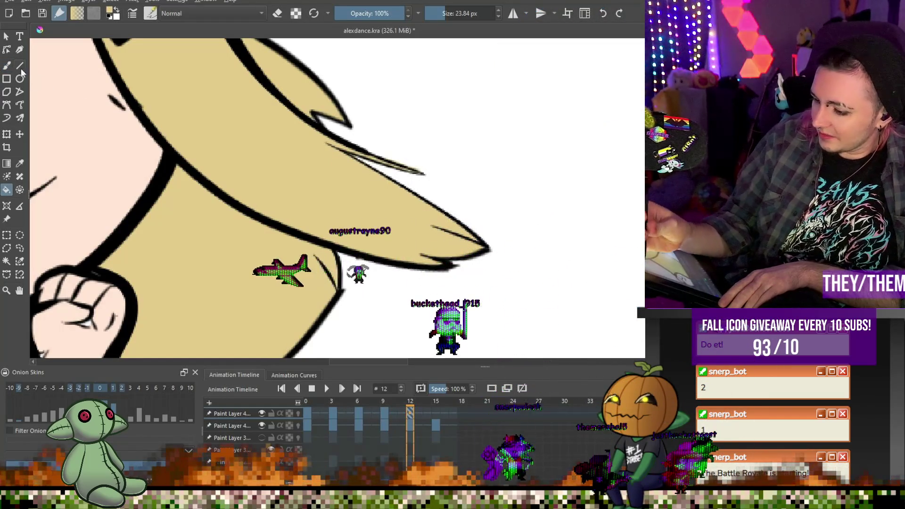
key("b")
key("e")
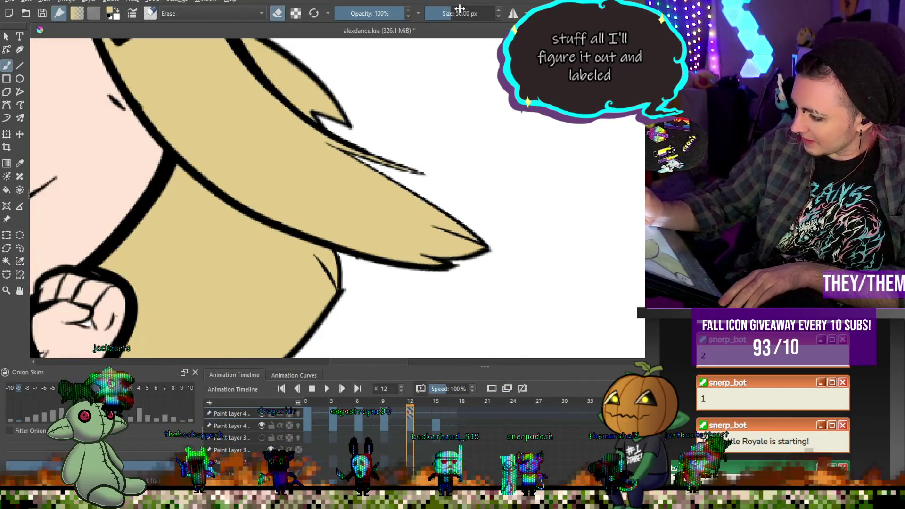
left_click_drag(460, 9, 453, 9)
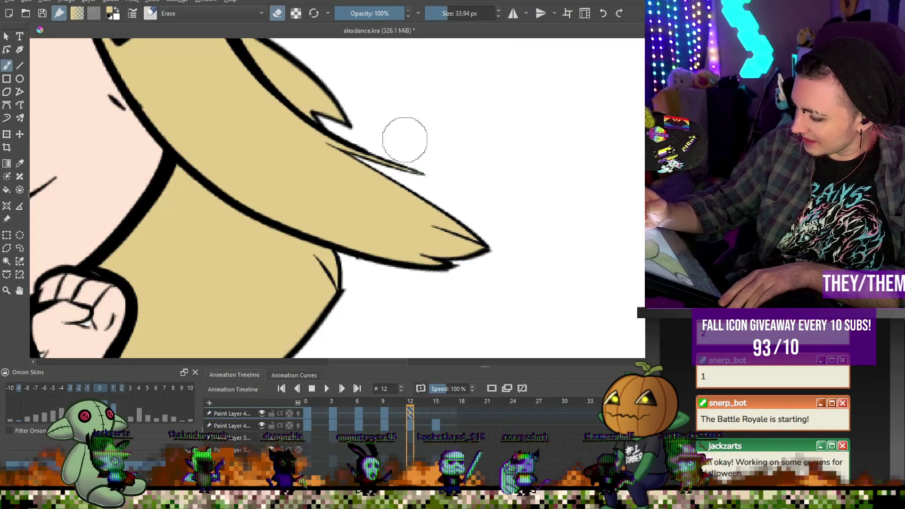
left_click_drag(364, 151, 384, 170)
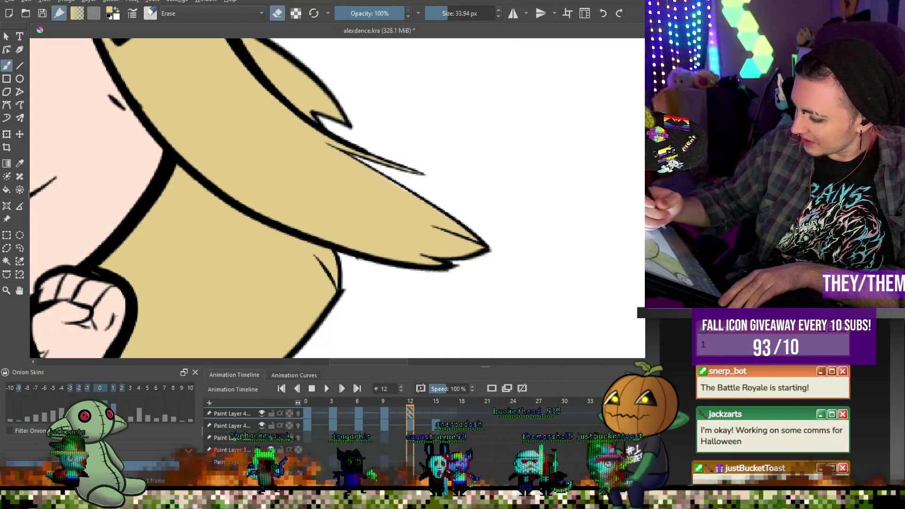
key("e")
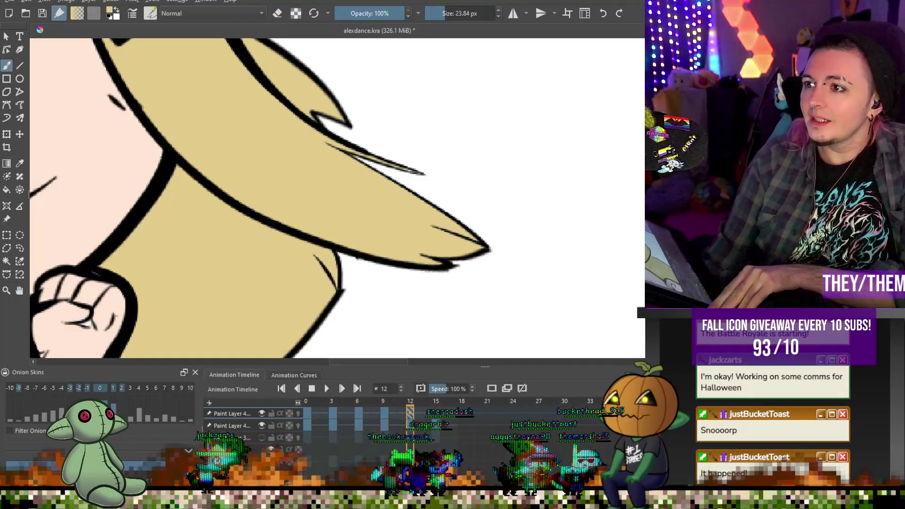
- Zoom in and out to inspect frame 12, then go to frame 15
scroll(286, 185, "down", 5)
scroll(281, 92, "up", 5)
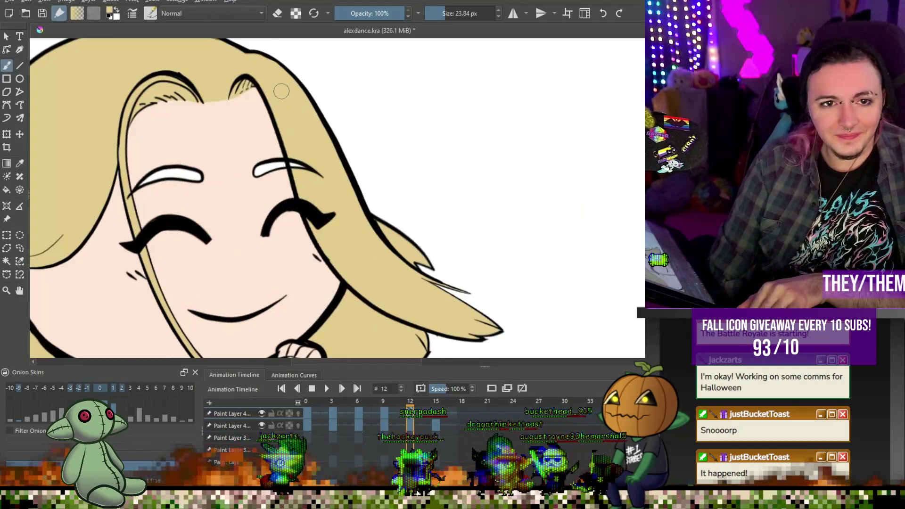
scroll(281, 93, "down", 5)
scroll(297, 121, "up", 4)
scroll(297, 121, "down", 3)
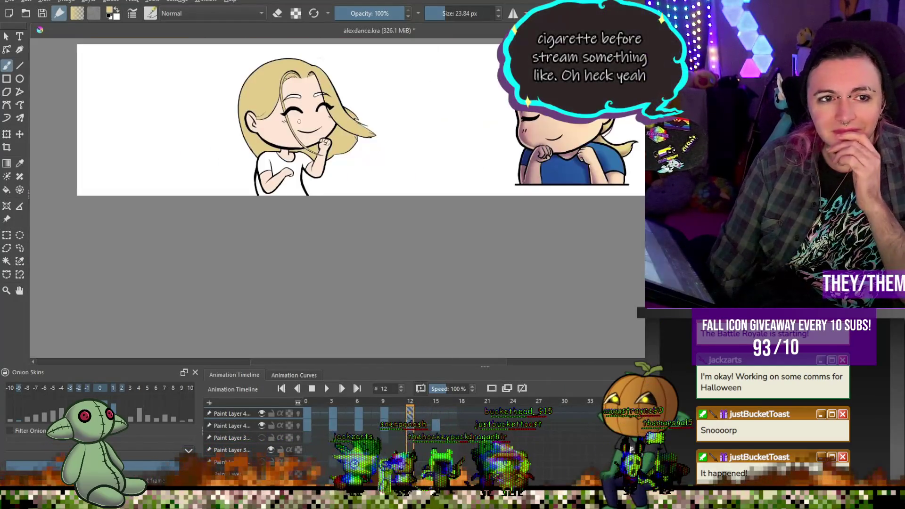
scroll(403, 64, "up", 3)
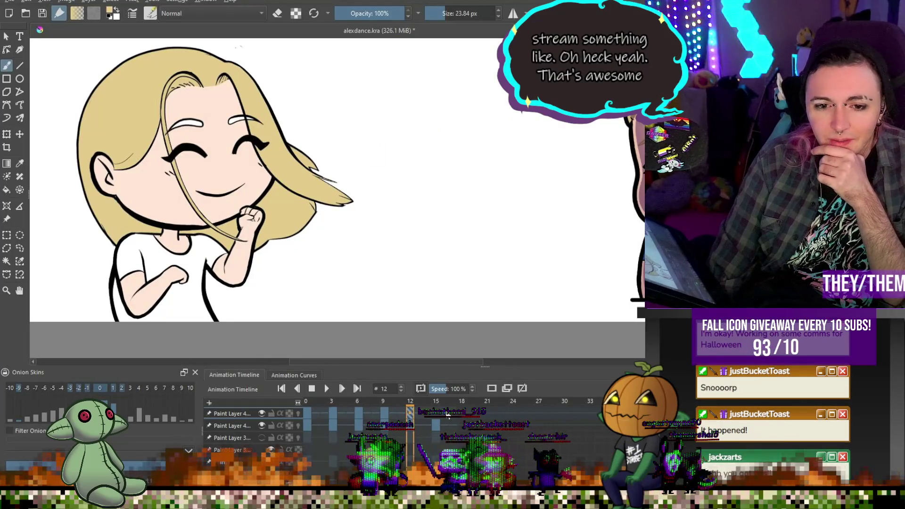
left_click(436, 418)
- Hide the onion skin ghosts on frame 15
left_click(491, 388)
scroll(347, 248, "up", 3)
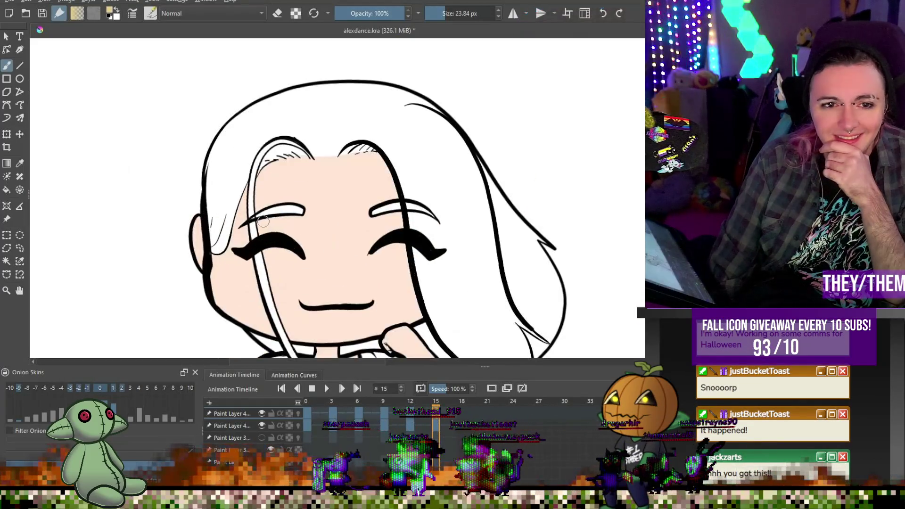
scroll(347, 248, "down", 3)
scroll(348, 248, "up", 4)
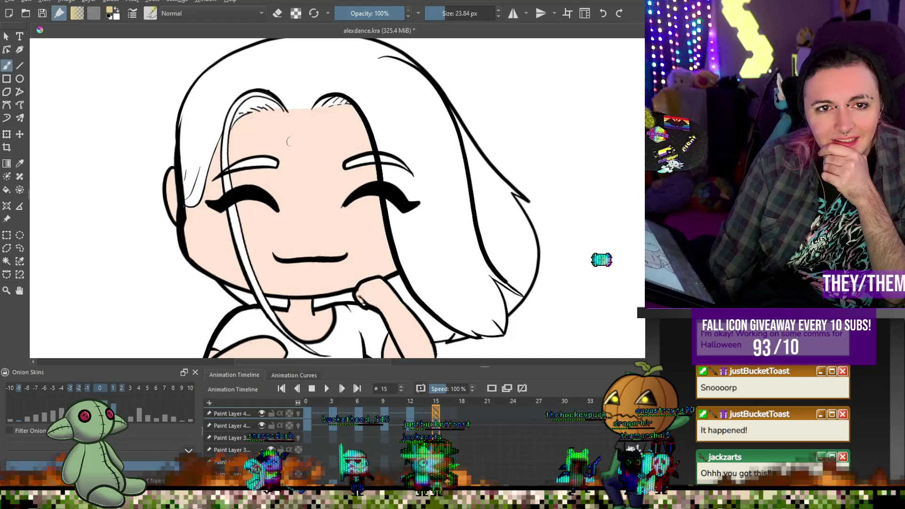
- Fill the hair tan blonde, including the white gap under the hair beside the hand
key("f")
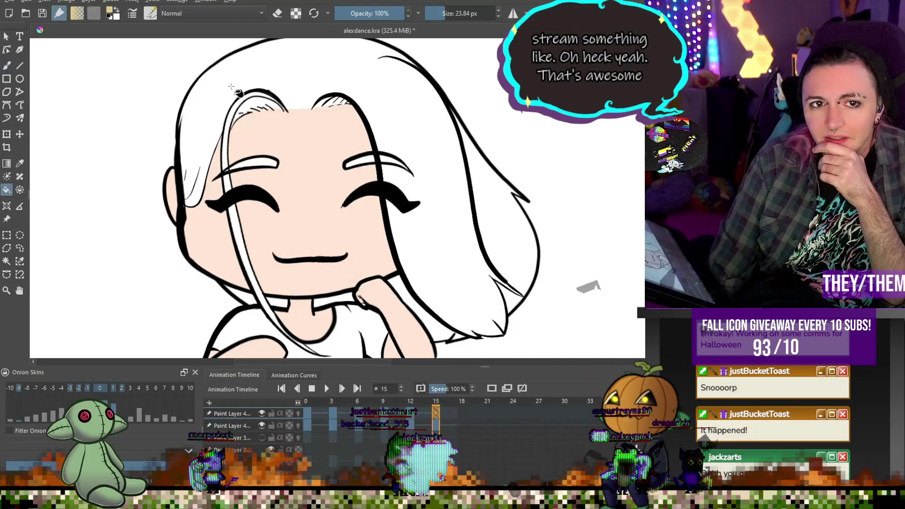
left_click(306, 89)
scroll(346, 155, "down", 3)
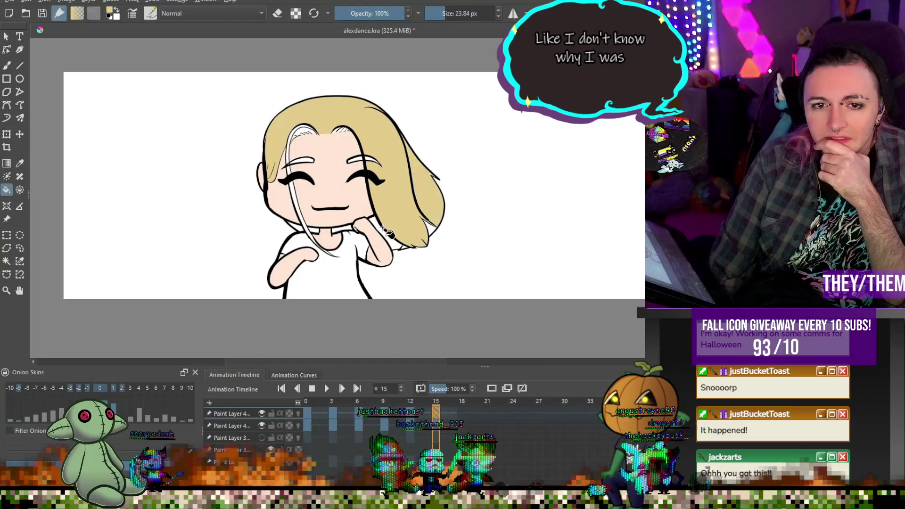
scroll(391, 231, "up", 3)
left_click(419, 245)
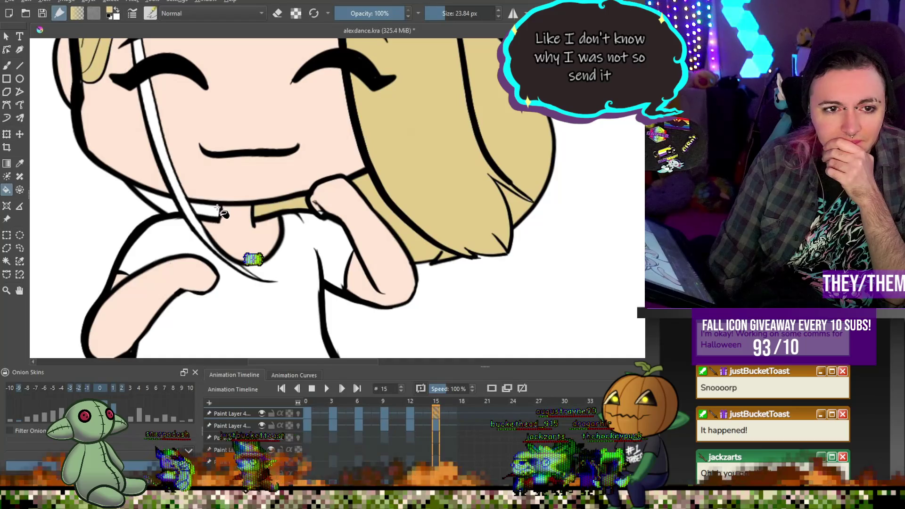
- Fill the white gaps in the left and right bangs, then return to the freehand brush
scroll(203, 219, "down", 3)
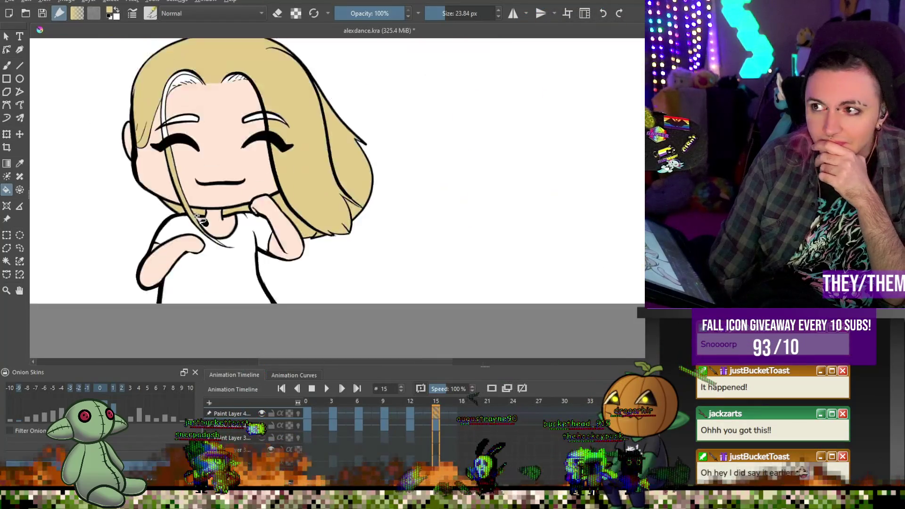
scroll(203, 220, "down", 5)
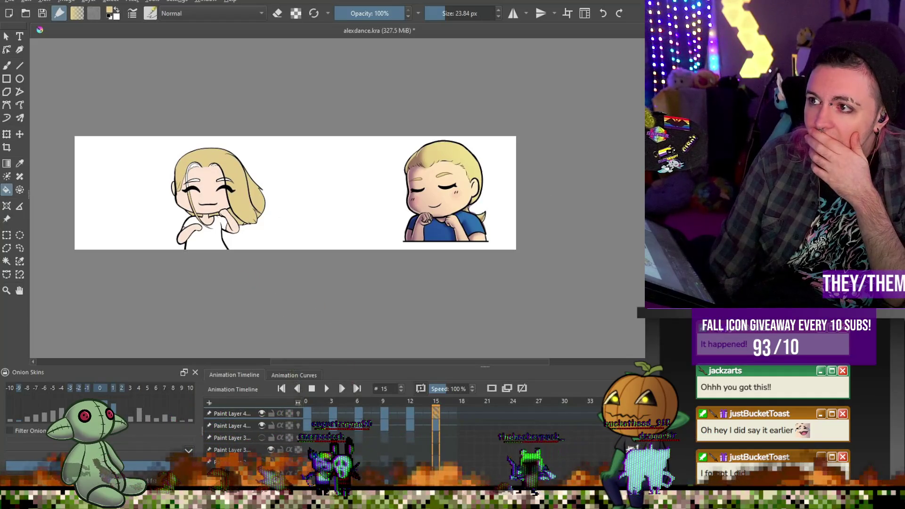
scroll(198, 155, "up", 10)
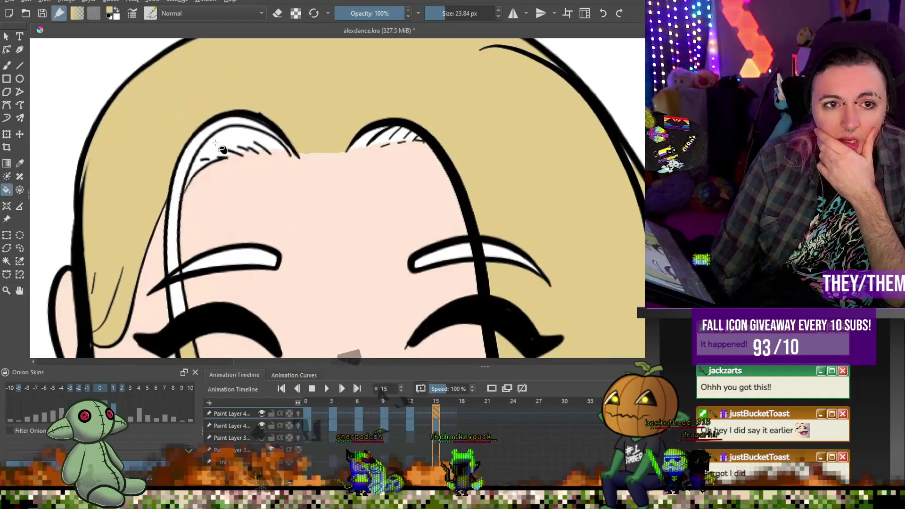
left_click(196, 144)
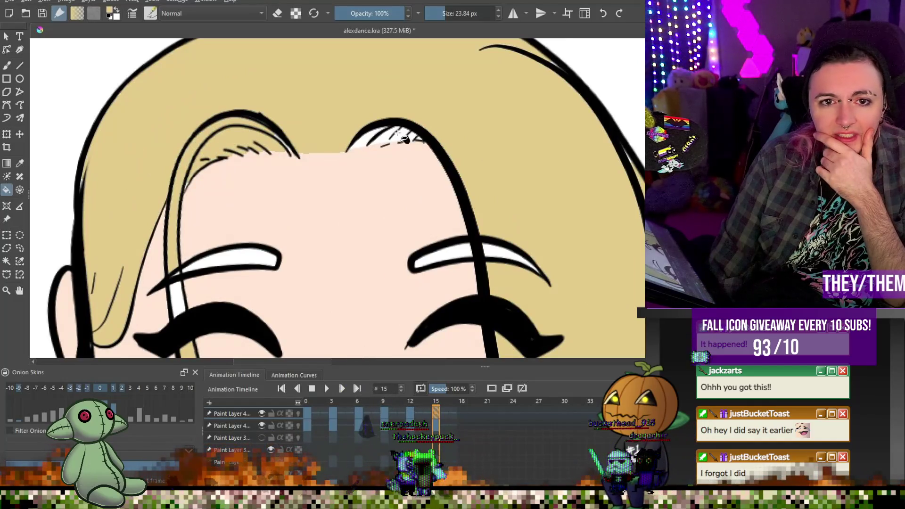
left_click(378, 138)
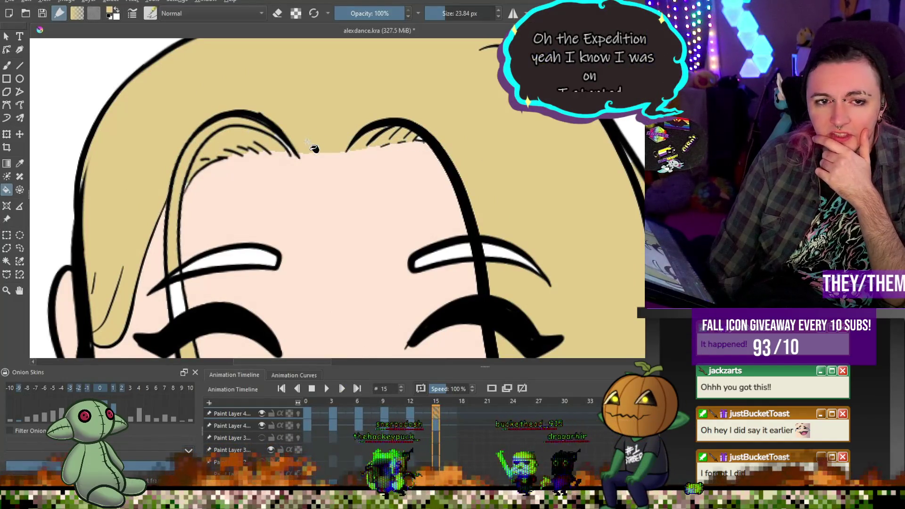
scroll(316, 147, "down", 6)
scroll(232, 183, "up", 7)
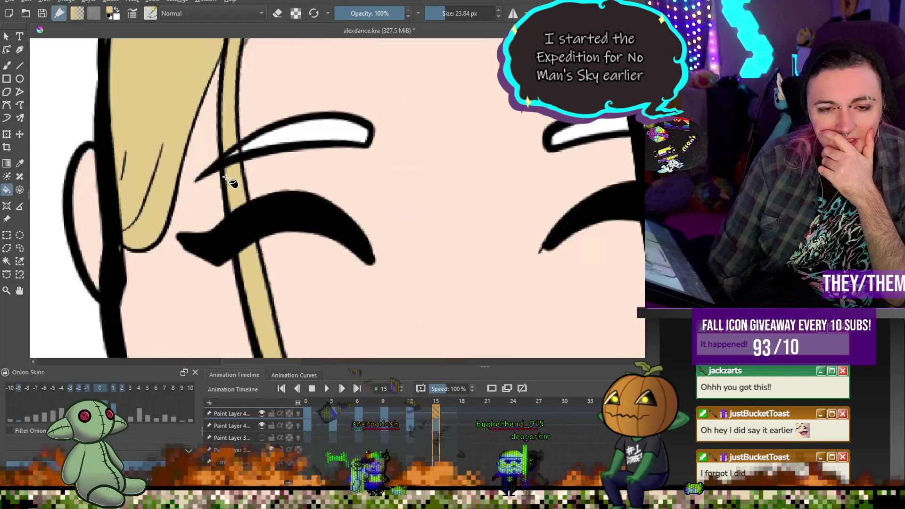
scroll(232, 183, "down", 5)
key("b")
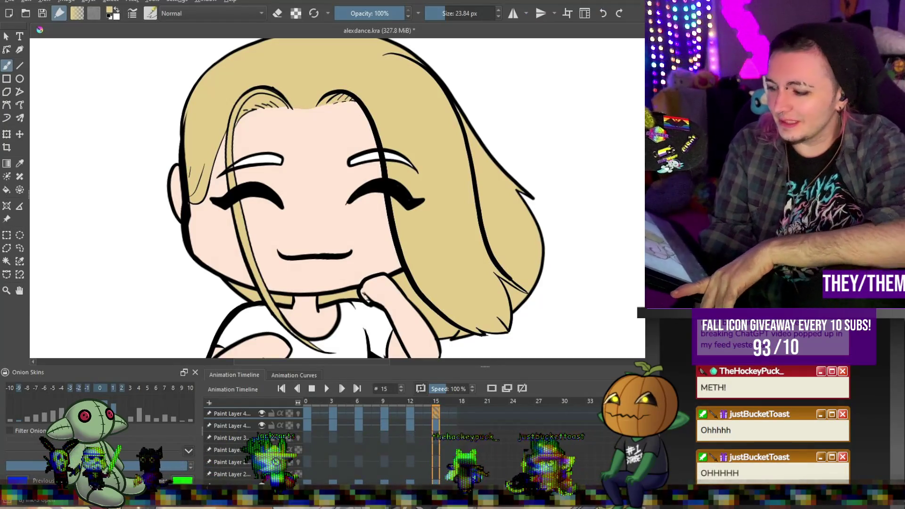
- Go back to frame 0, zoom in on the hairline and switch the brush to erase mode
key("minus")
key("minus")
key("plus")
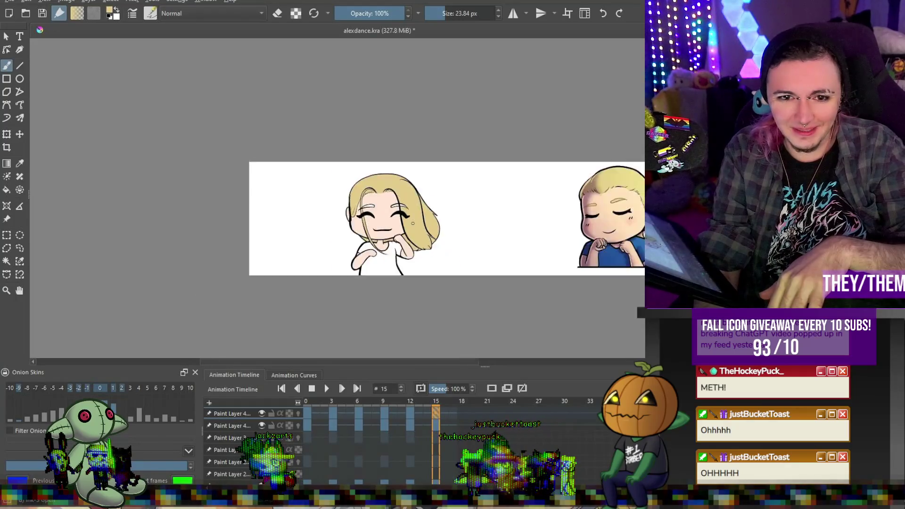
left_click(307, 413)
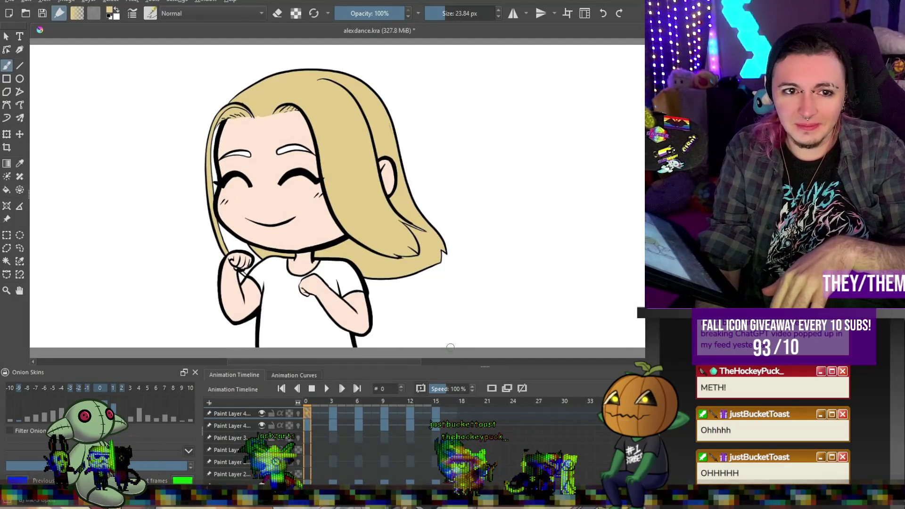
scroll(303, 97, "up", 4)
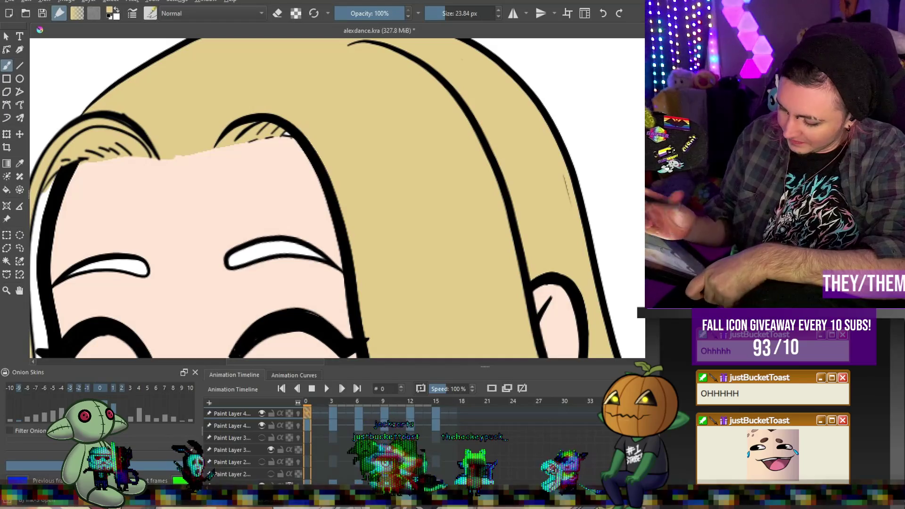
key("e")
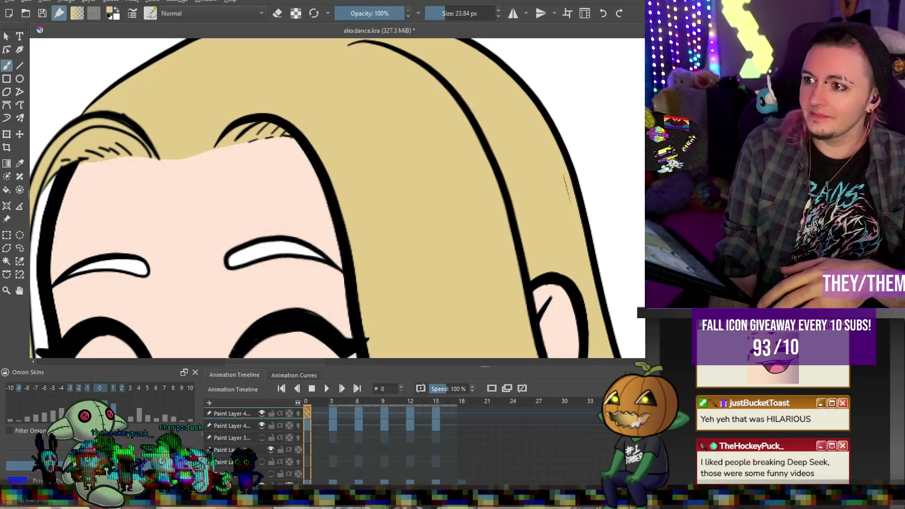
- Play the dance loop to check it, then stop playback on frame 0
key("1")
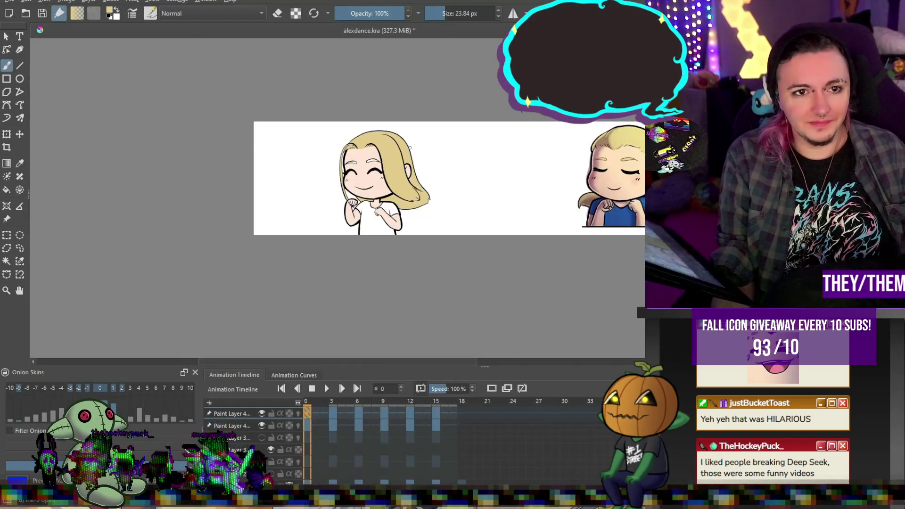
scroll(410, 147, "up", 2)
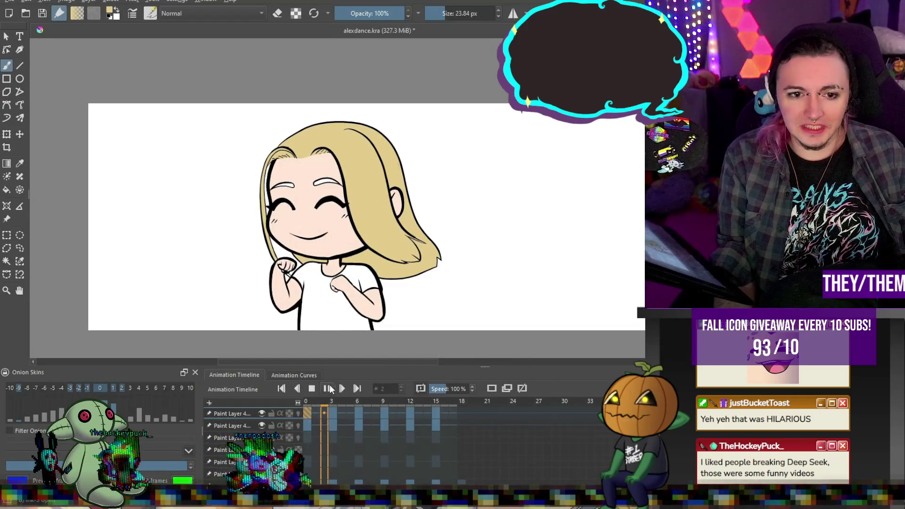
key("space")
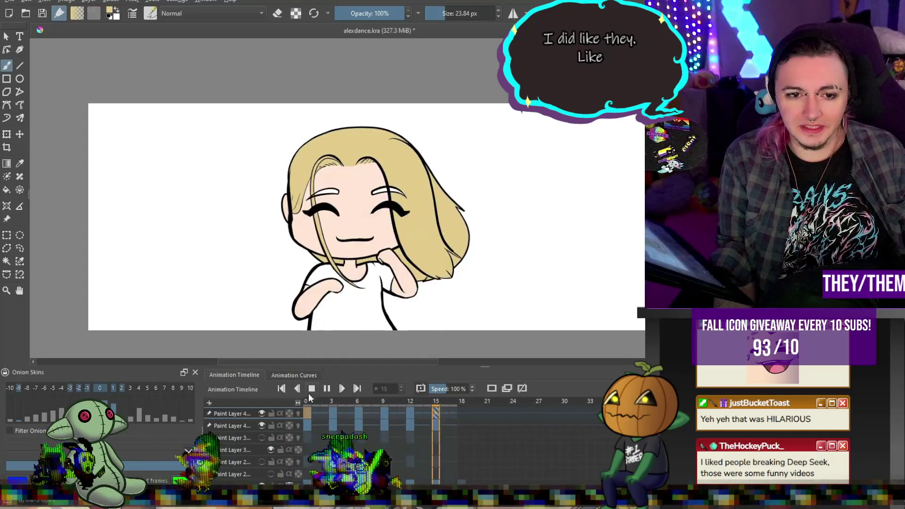
left_click(312, 388)
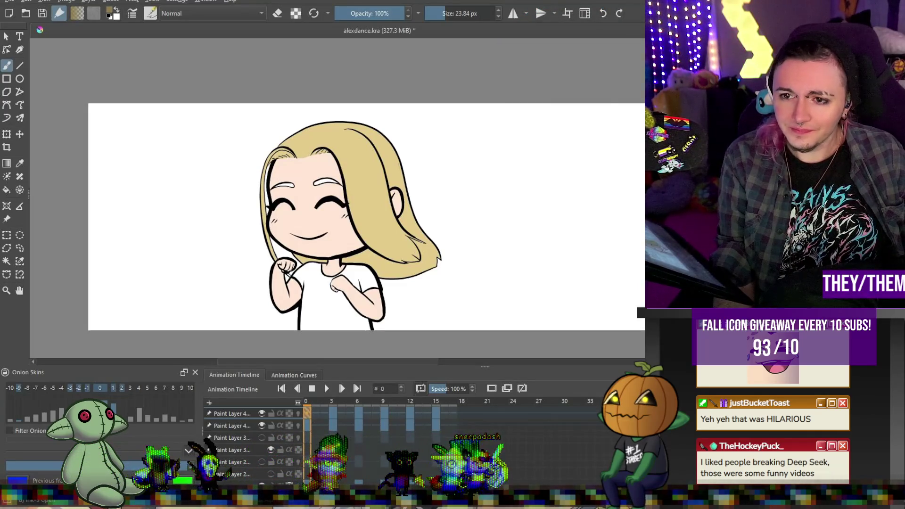
- On the other Paint Layer 4, fill both eyebrows olive-brown, then advance to frame 3
key("Page_Down")
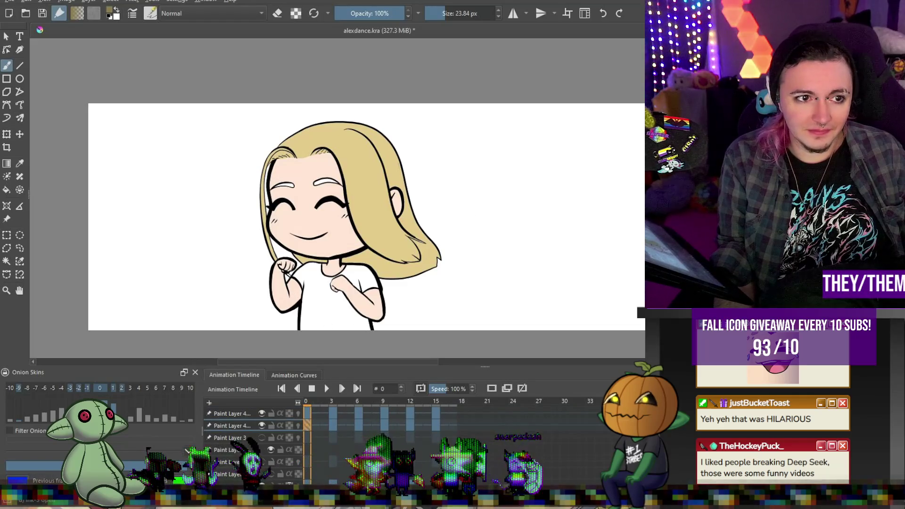
key("f")
scroll(283, 185, "up", 5)
left_click(272, 182)
left_click(415, 169)
scroll(405, 195, "down", 5)
left_click(335, 424)
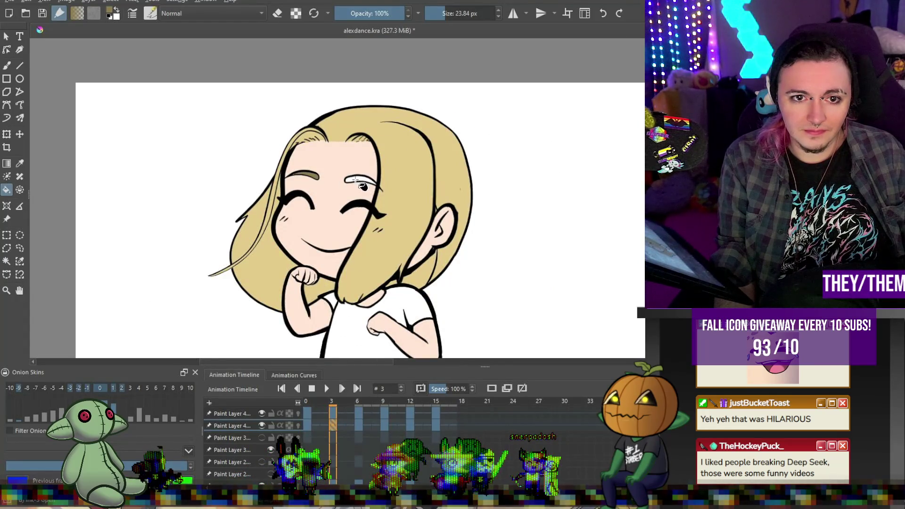
- Fill both eyebrows on frame 6 and the left eyebrow on frame 9 brown
left_click(358, 424)
left_click(372, 191)
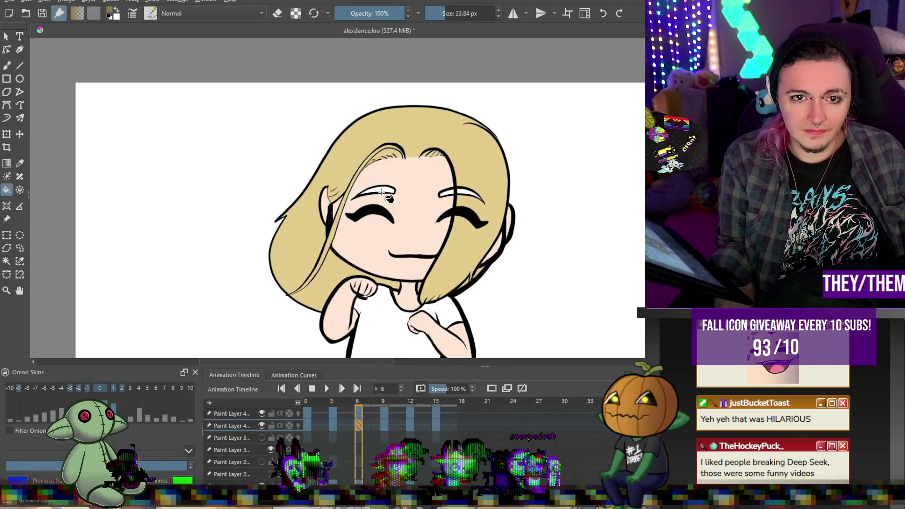
left_click(467, 192)
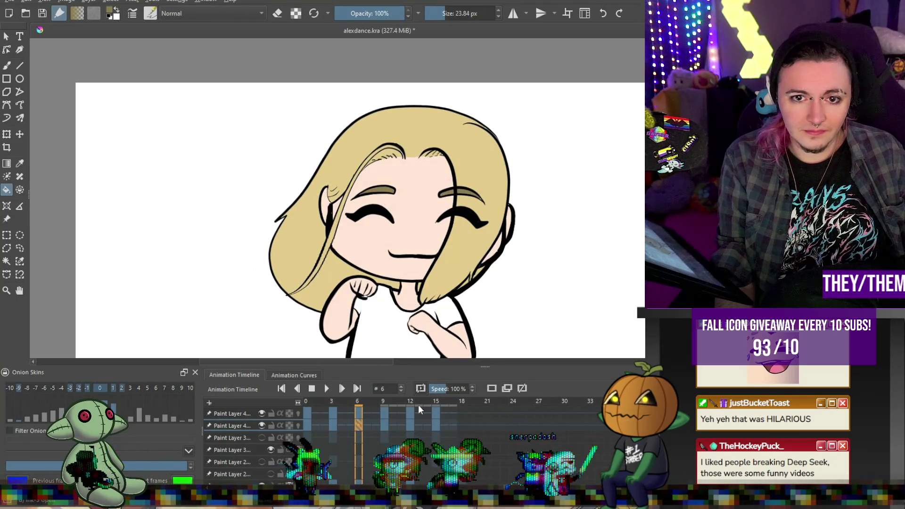
key("alt+period")
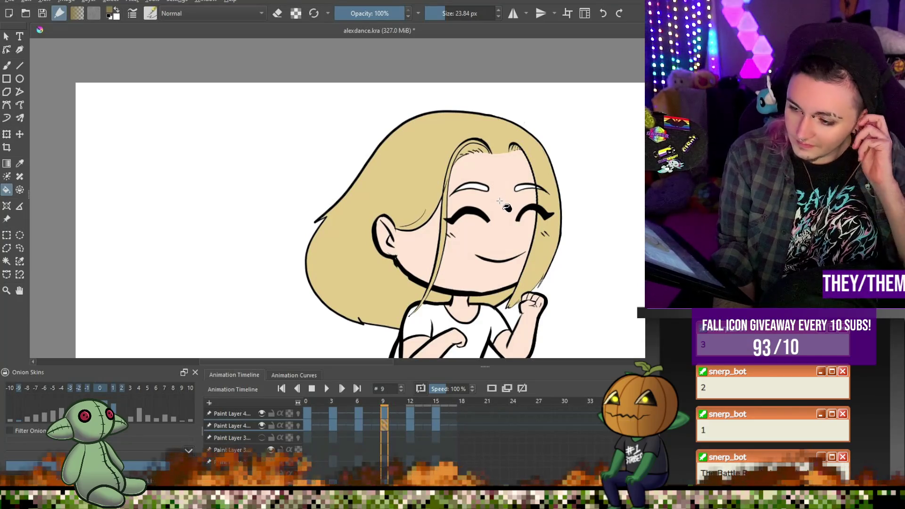
scroll(501, 206, "up", 3)
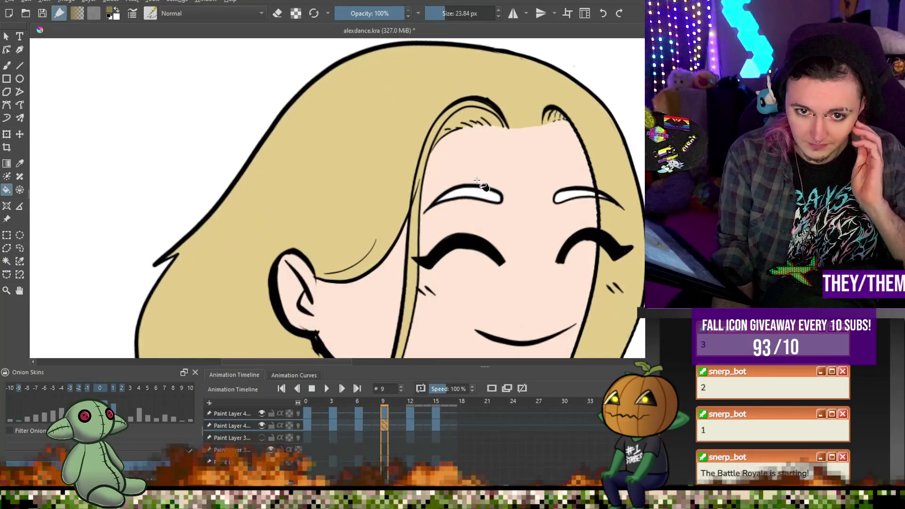
left_click(464, 194)
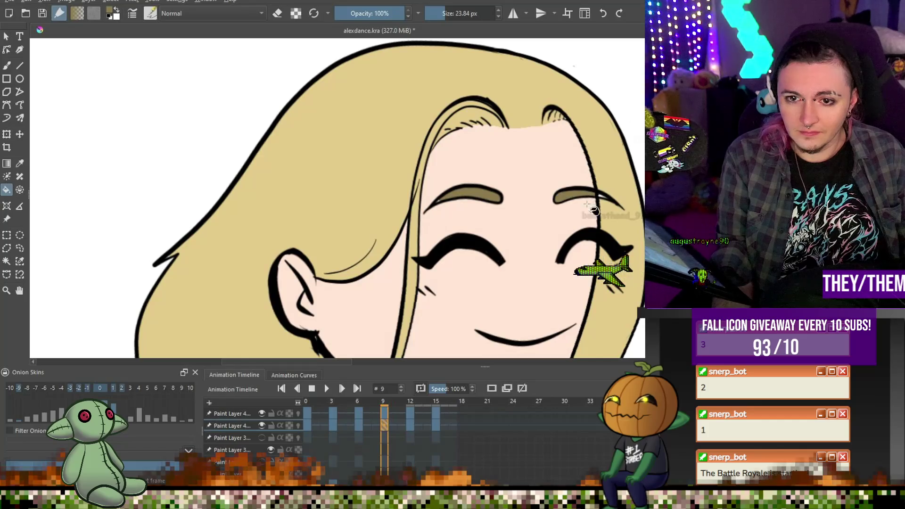
- On frame 12, fill the left and right eyebrows brown
left_click(410, 425)
left_click(549, 188)
left_click(631, 190)
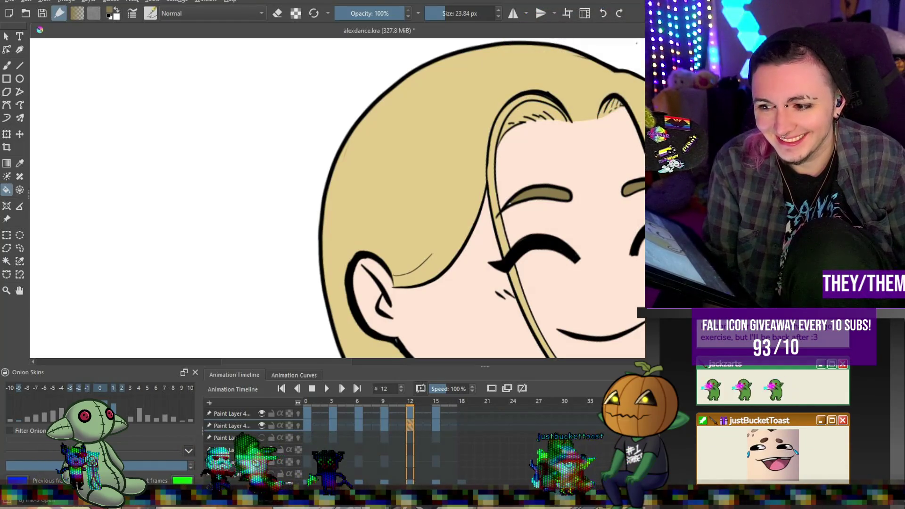
- On frame 15, fill both eyebrows tan, switch back to the brush, and return to frame 0
key("minus")
key("plus")
key("plus")
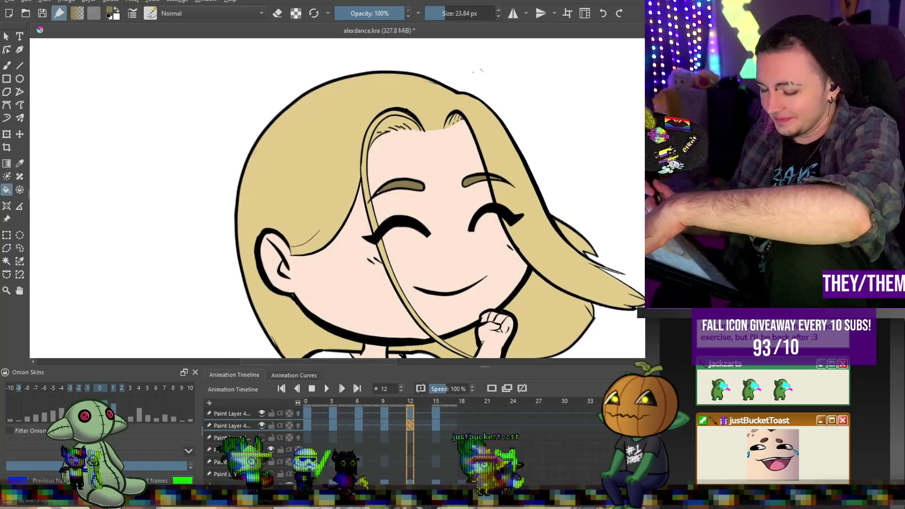
left_click(8, 66)
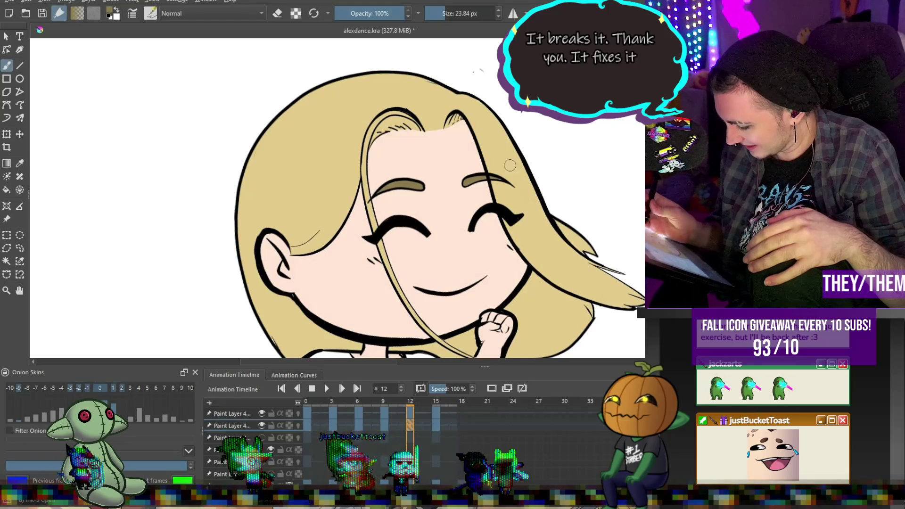
key("alt+period")
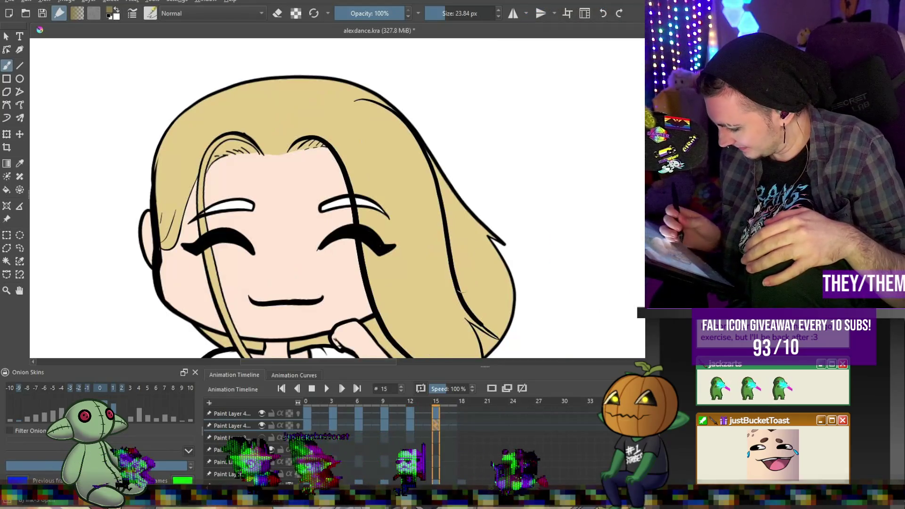
left_click(6, 190)
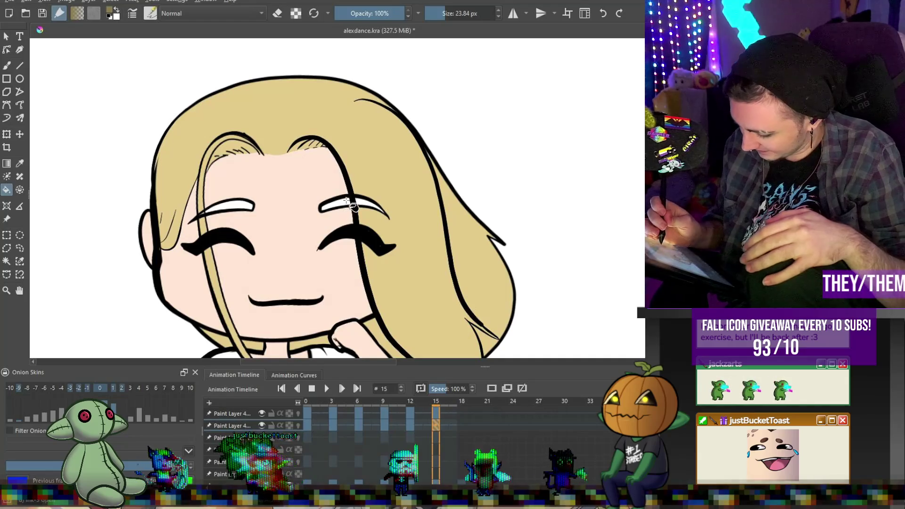
left_click(370, 206)
left_click(243, 207)
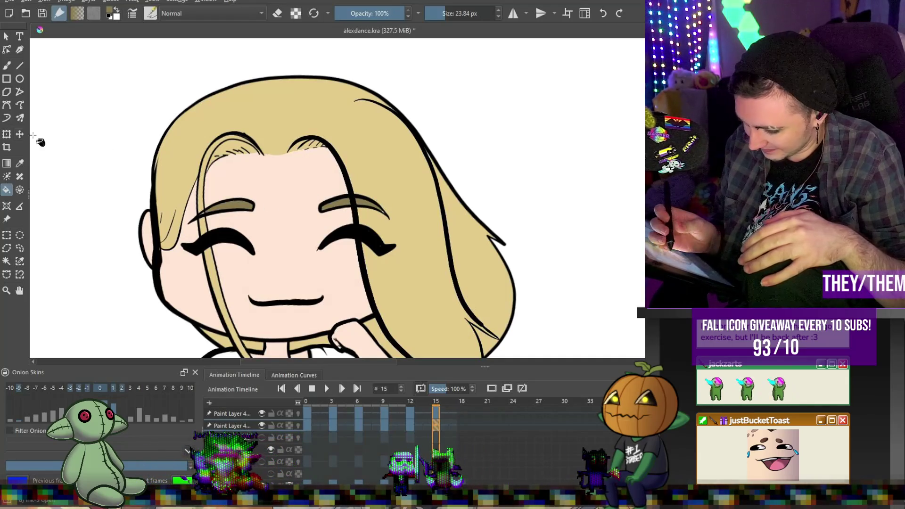
left_click(7, 66)
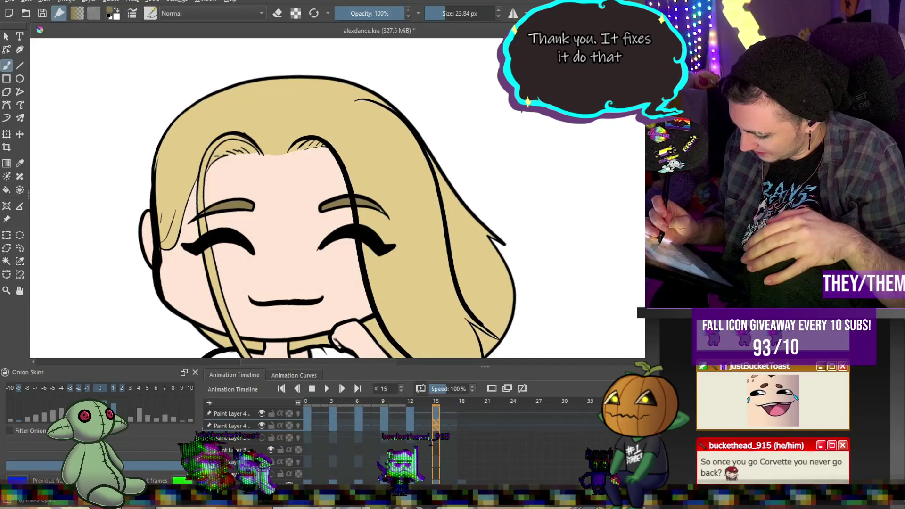
left_click(308, 427)
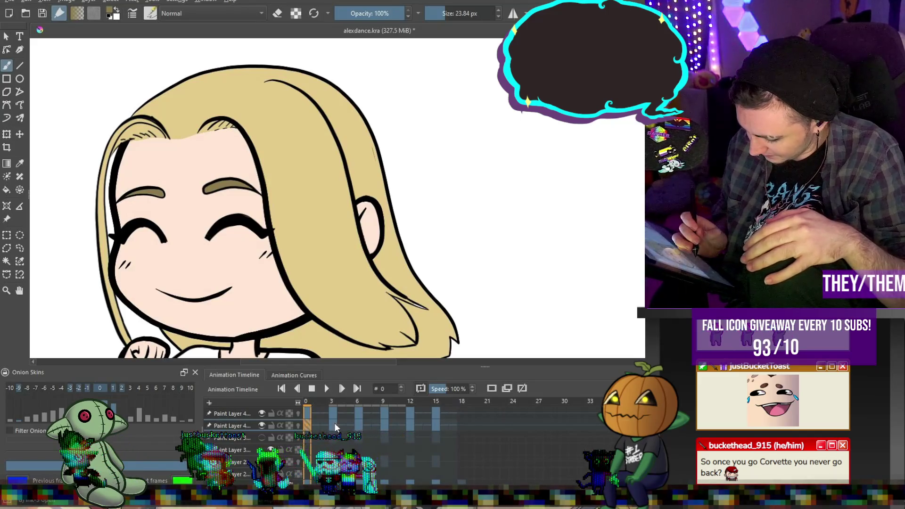
- Step to frame 3, zoom out to the full page and back onto the blonde chibi, then switch to the browser
key("period")
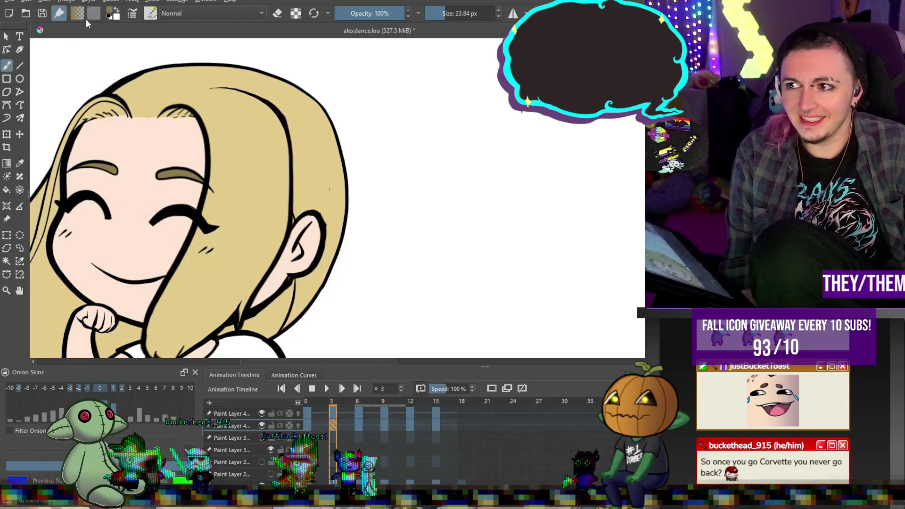
key("2")
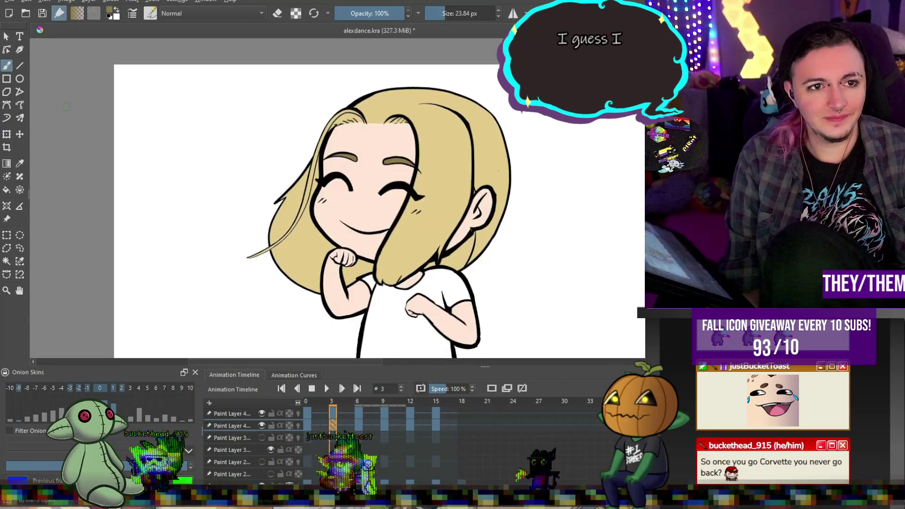
key("1")
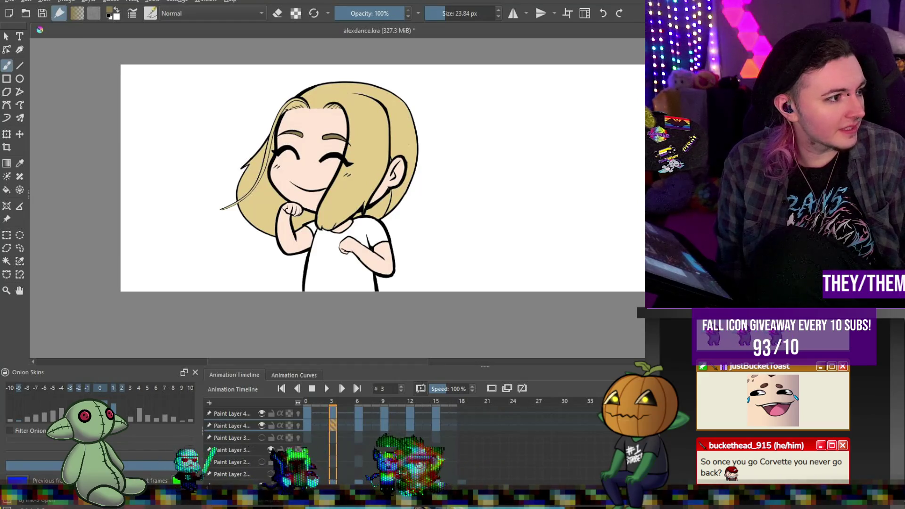
key("alt+Tab")
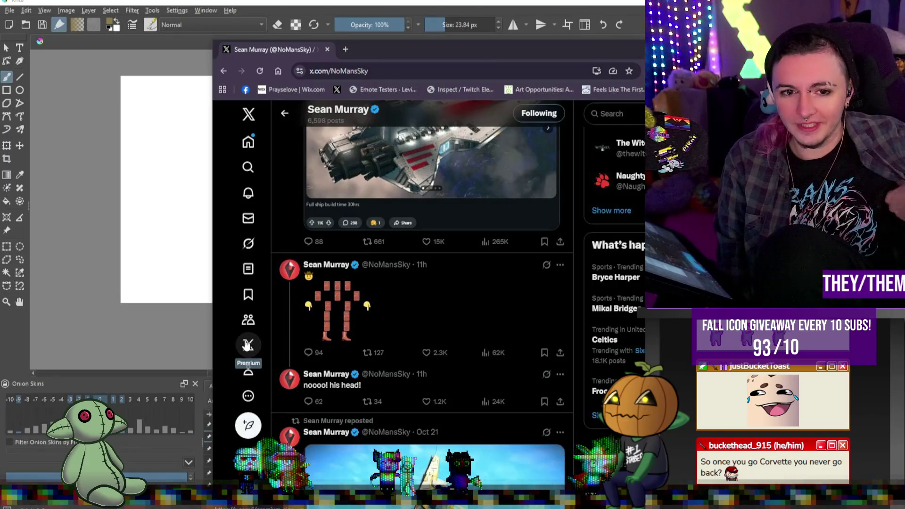
- Scroll through the X post about the No Man's Sky Breach update, then minimize the browser
scroll(352, 317, "down", 3)
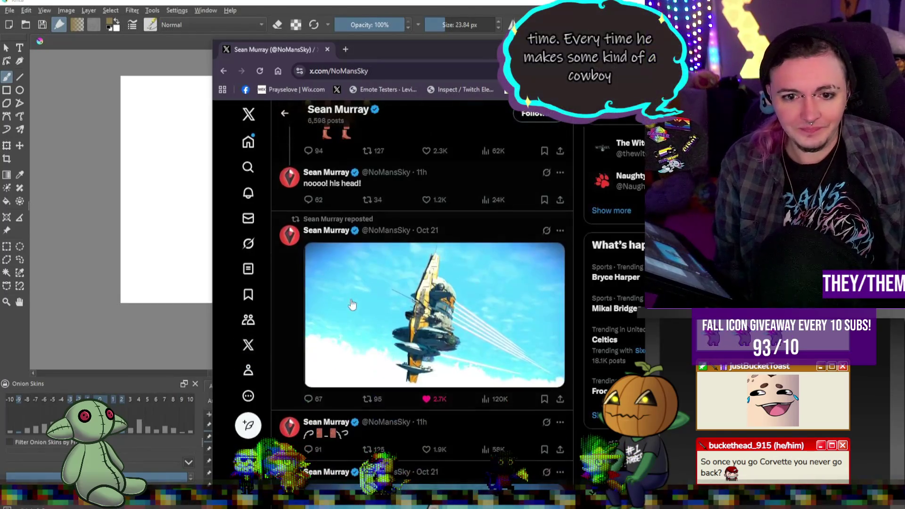
scroll(356, 278, "down", 8)
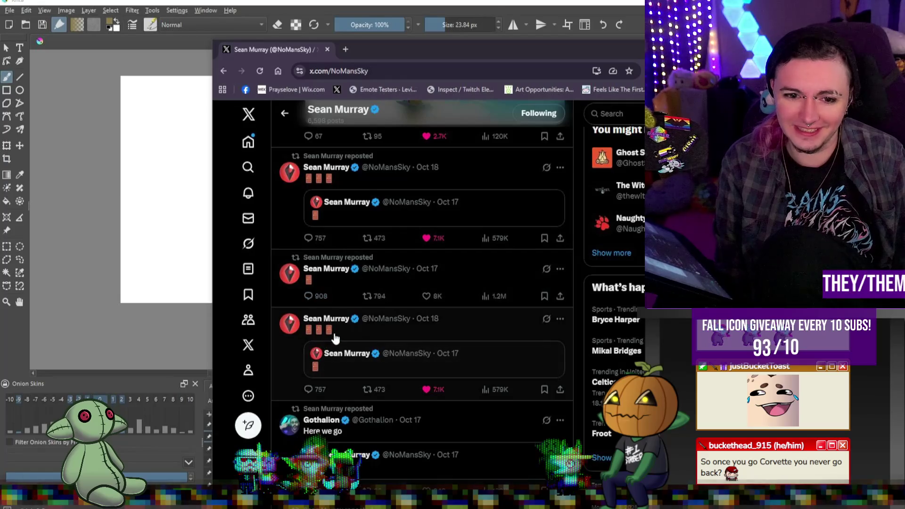
scroll(337, 336, "down", 1)
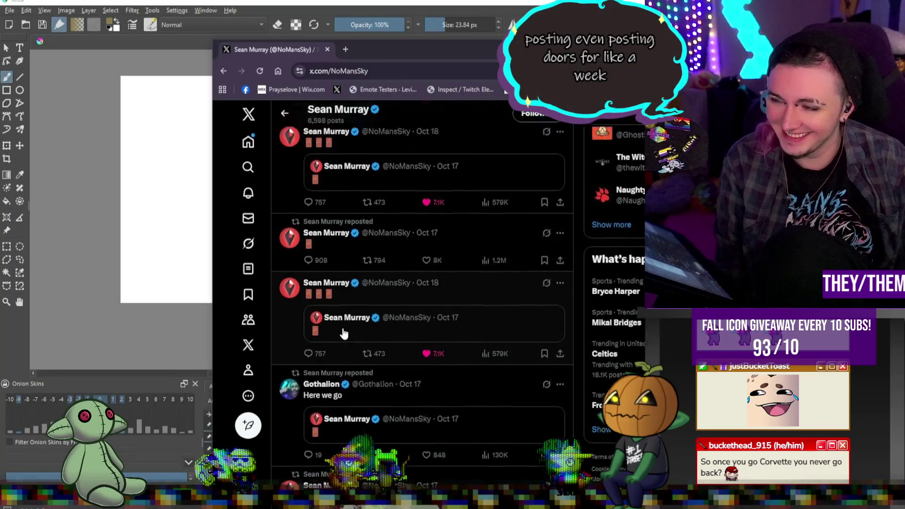
scroll(344, 333, "up", 1)
scroll(368, 282, "up", 10)
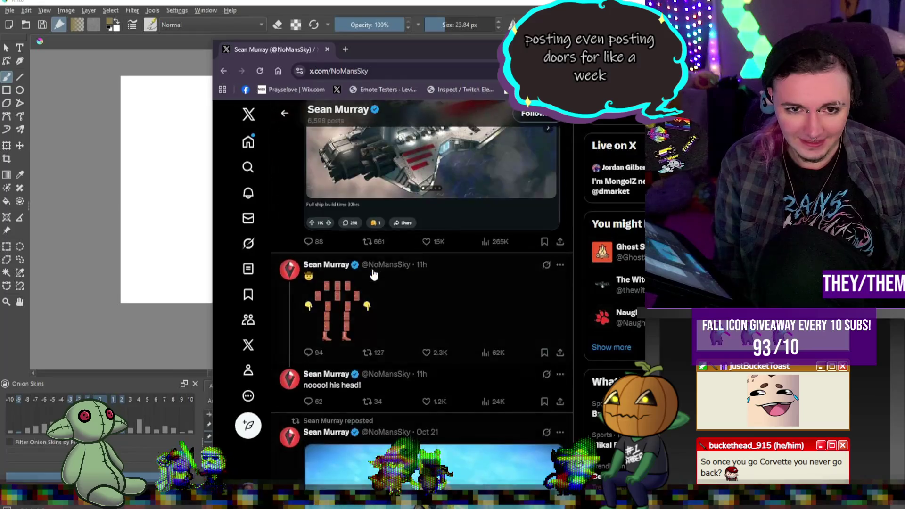
scroll(379, 272, "up", 8)
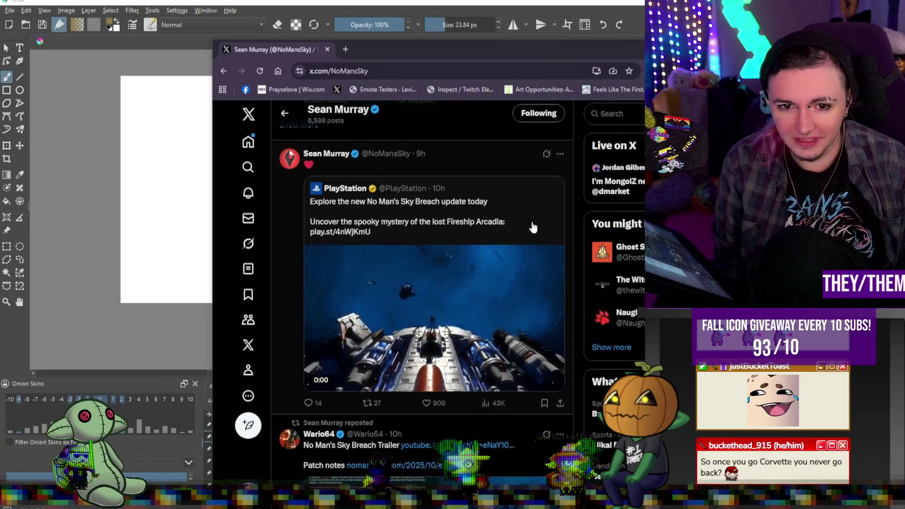
key("super+Down")
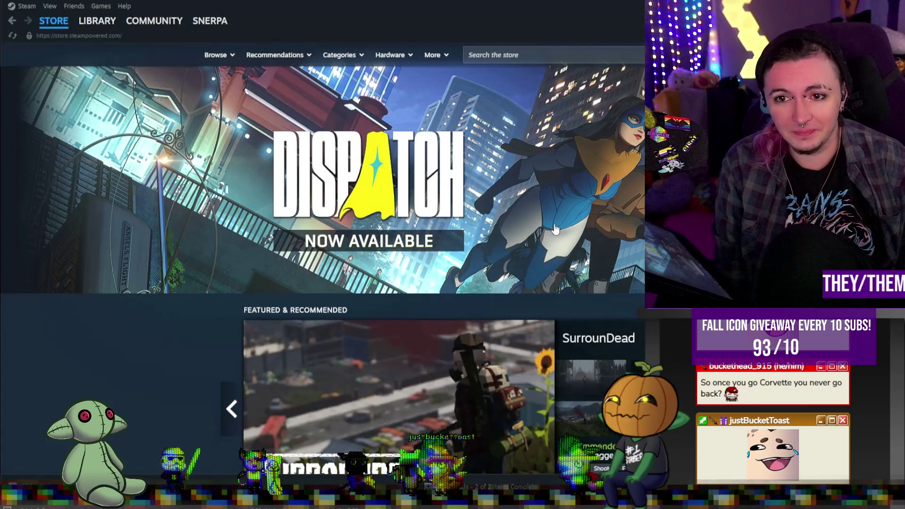
left_click(97, 21)
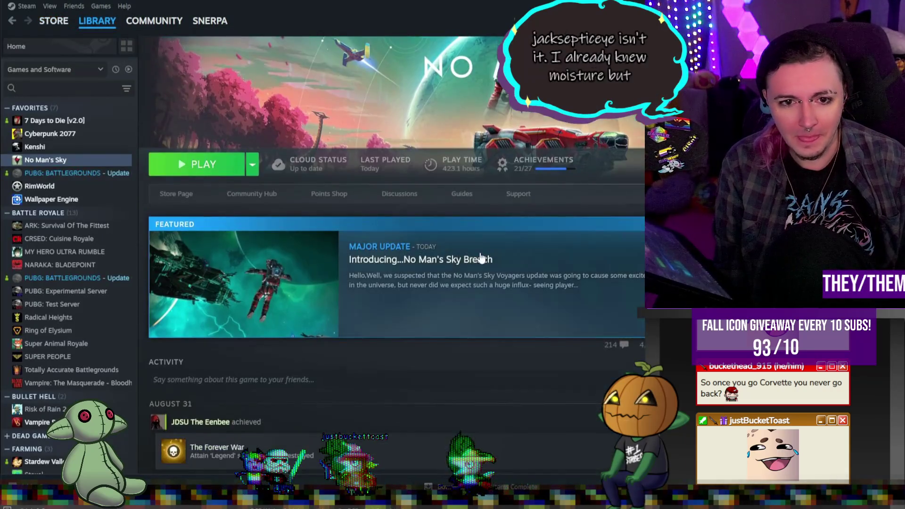
left_click(481, 257)
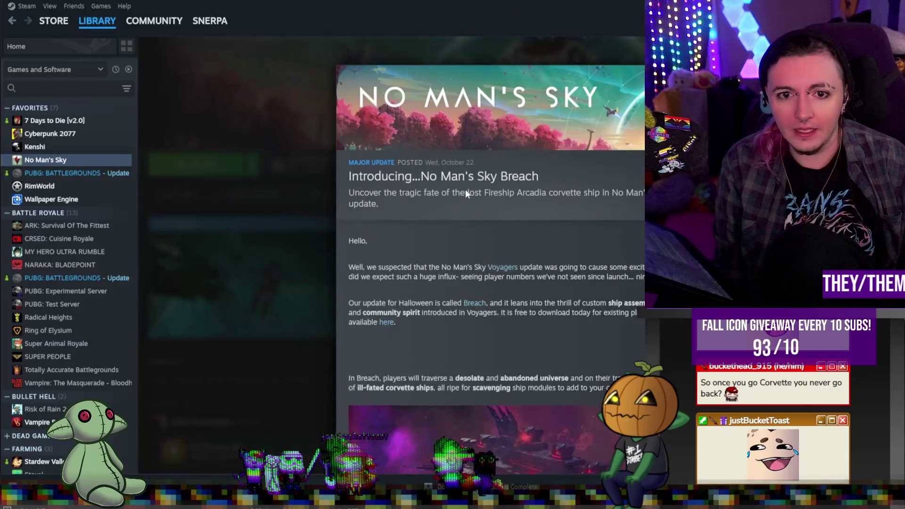
scroll(509, 72, "down", 1)
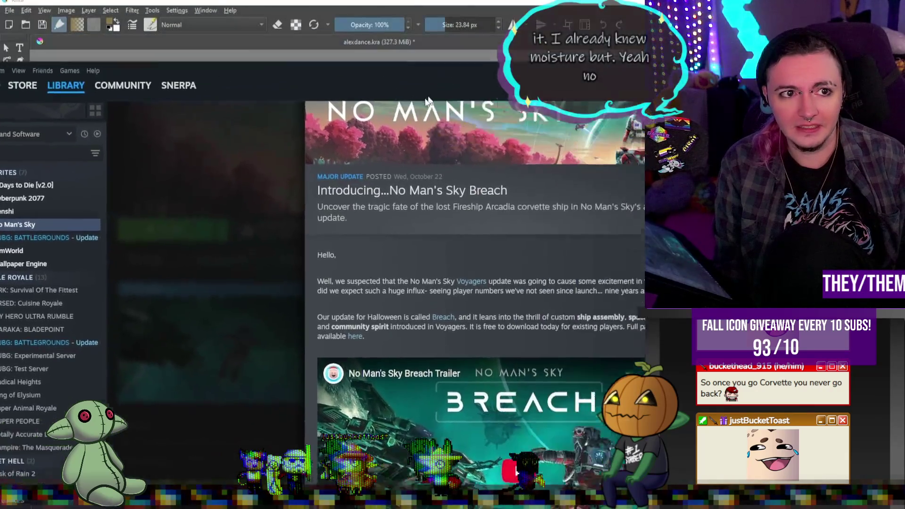
left_click_drag(472, 47, 267, 47)
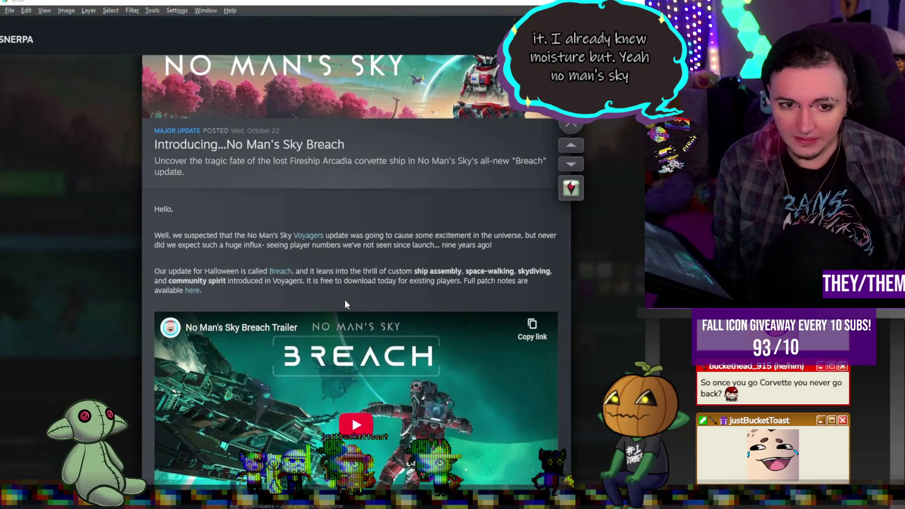
scroll(345, 291, "down", 1)
scroll(344, 289, "down", 10)
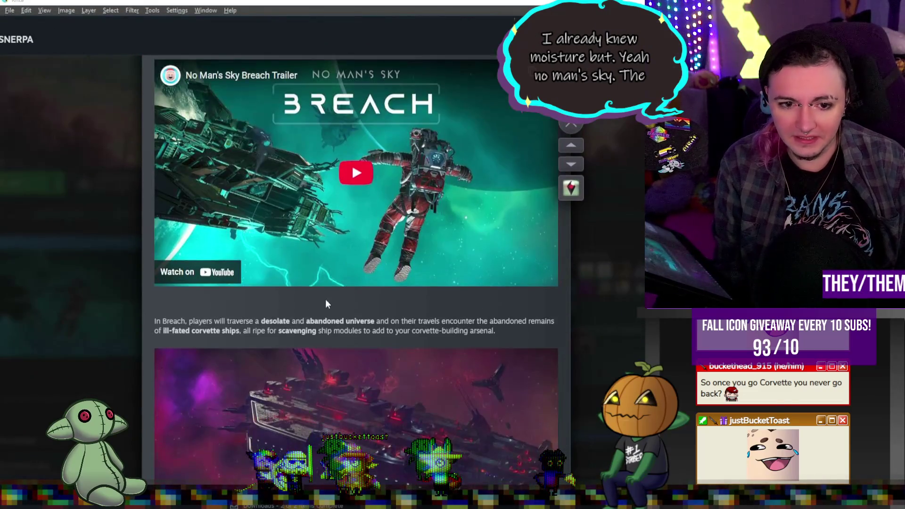
scroll(332, 304, "down", 7)
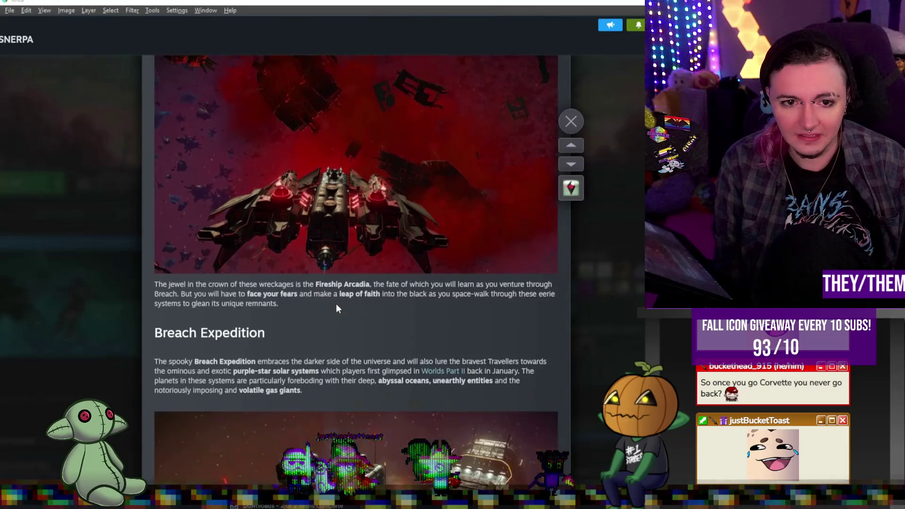
scroll(397, 283, "down", 19)
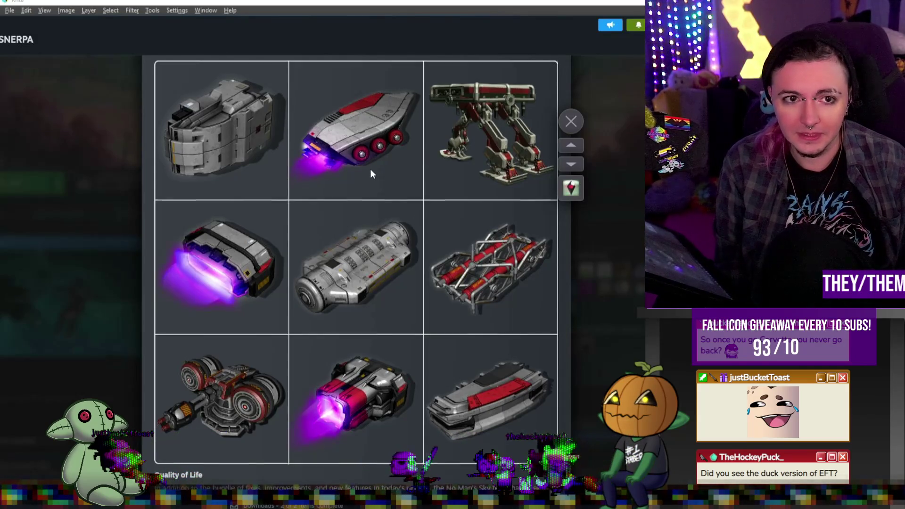
scroll(371, 171, "down", 6)
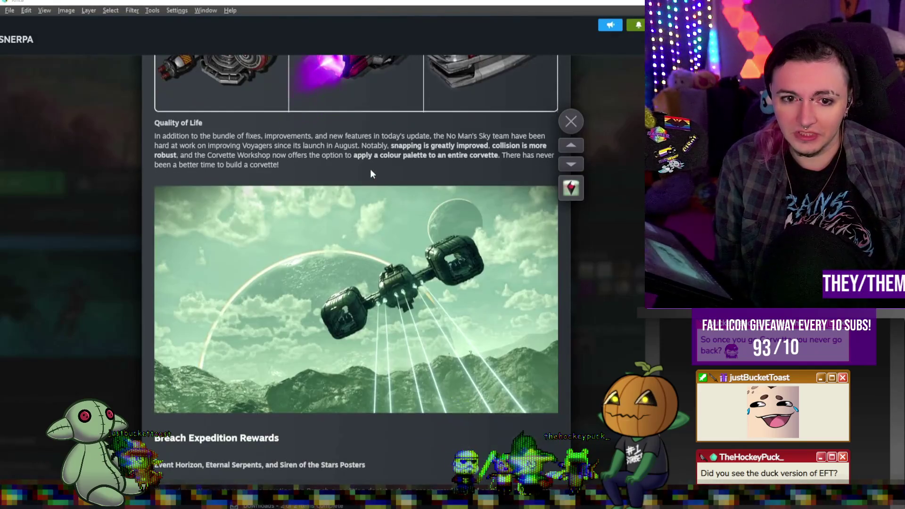
scroll(370, 174, "down", 6)
scroll(371, 173, "down", 7)
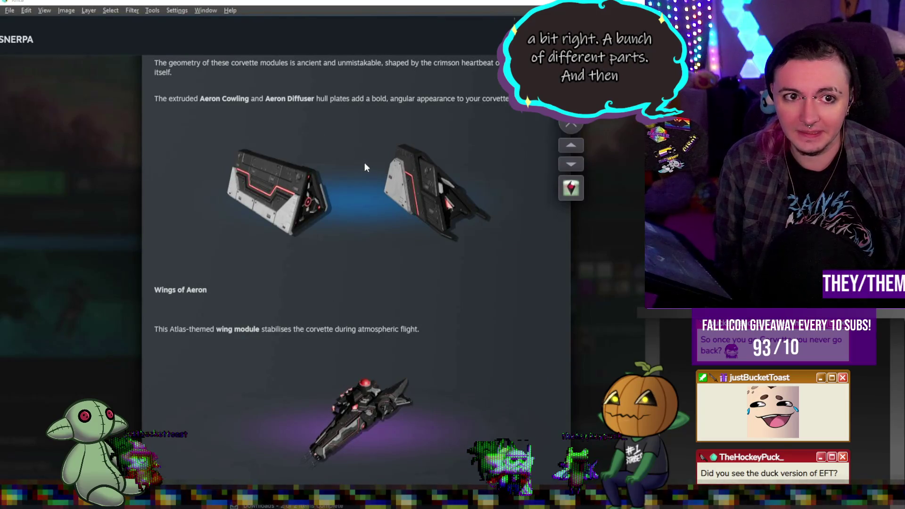
scroll(470, 161, "down", 2)
scroll(411, 194, "down", 2)
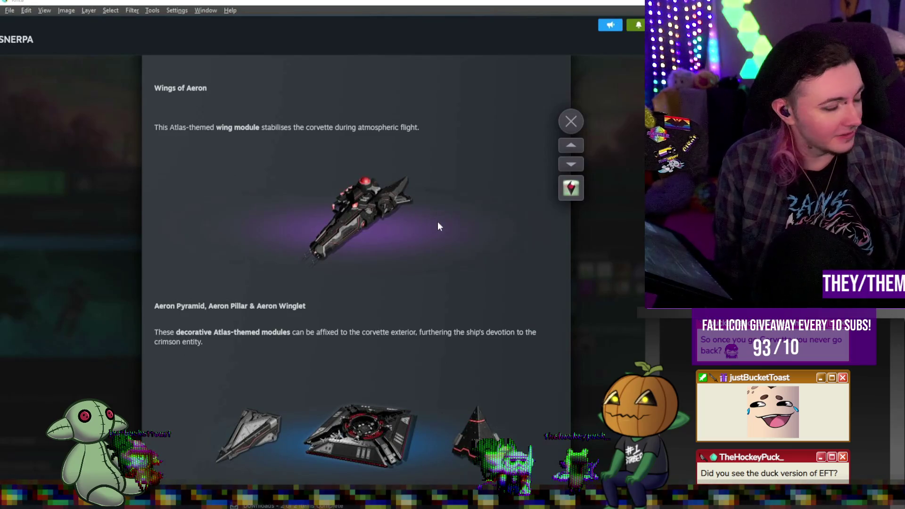
scroll(437, 226, "down", 4)
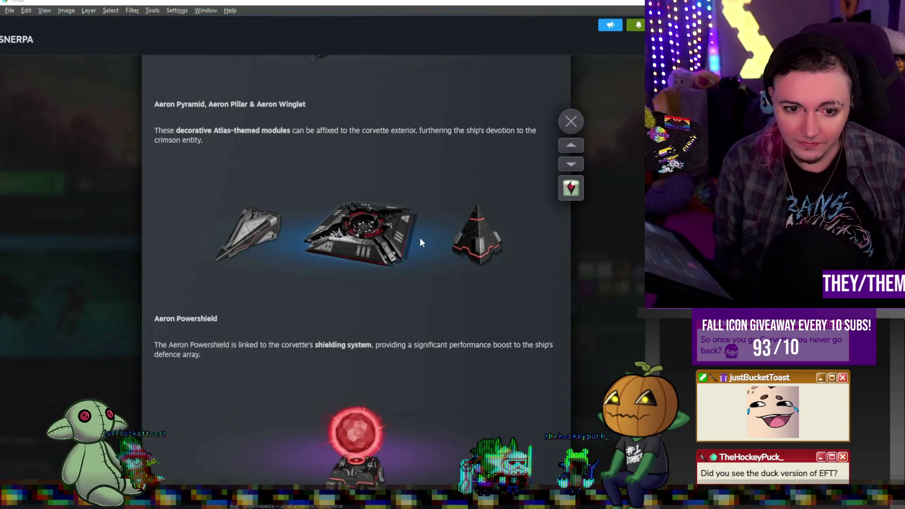
scroll(420, 237, "down", 1)
scroll(419, 238, "down", 2)
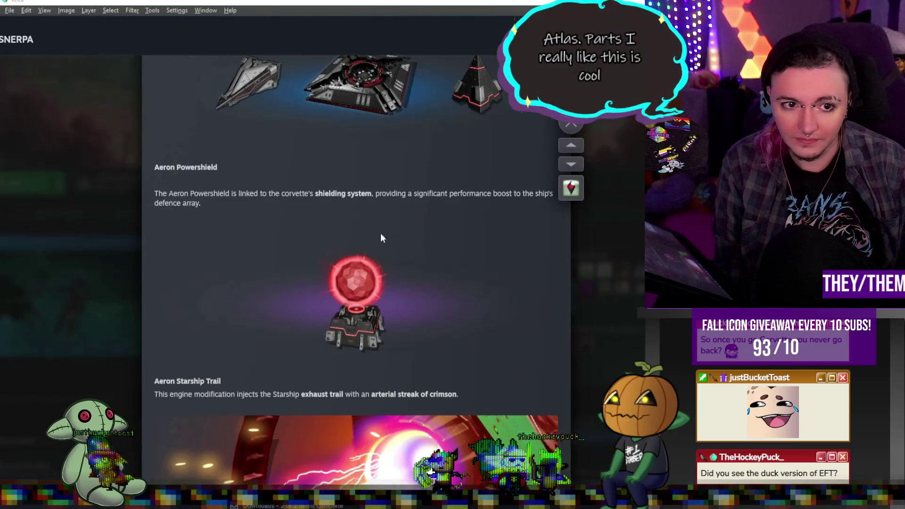
scroll(383, 238, "down", 5)
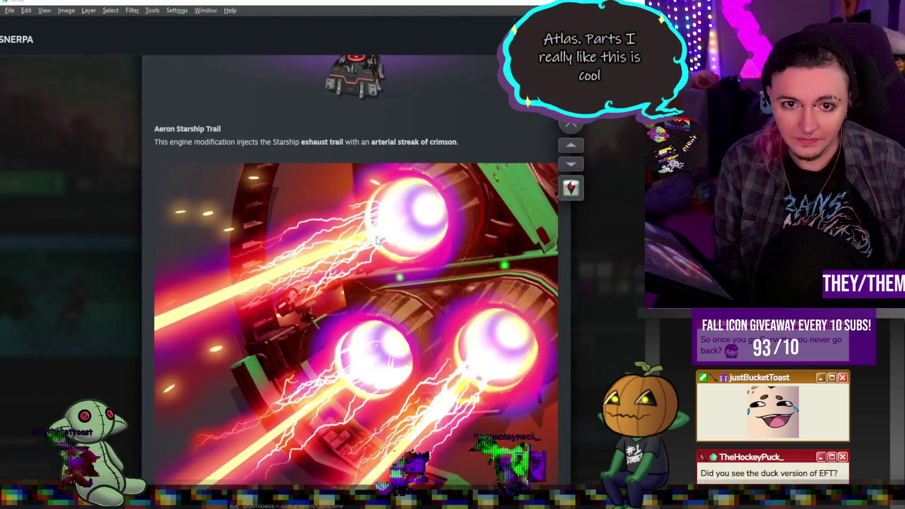
scroll(377, 240, "down", 4)
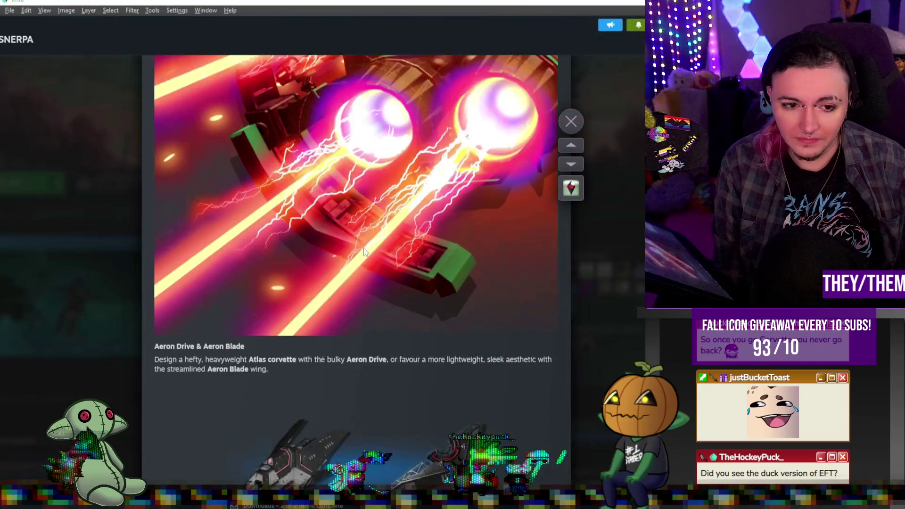
scroll(363, 248, "down", 3)
scroll(362, 247, "down", 4)
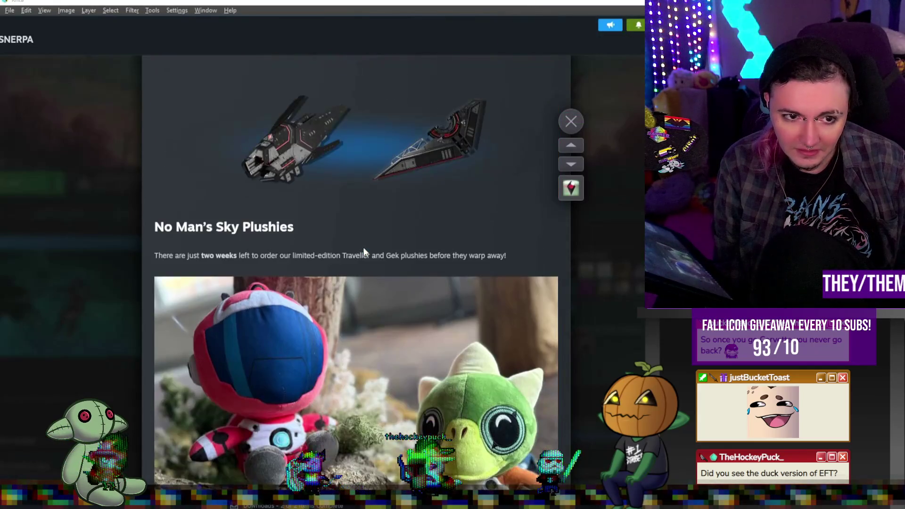
scroll(365, 243, "up", 15)
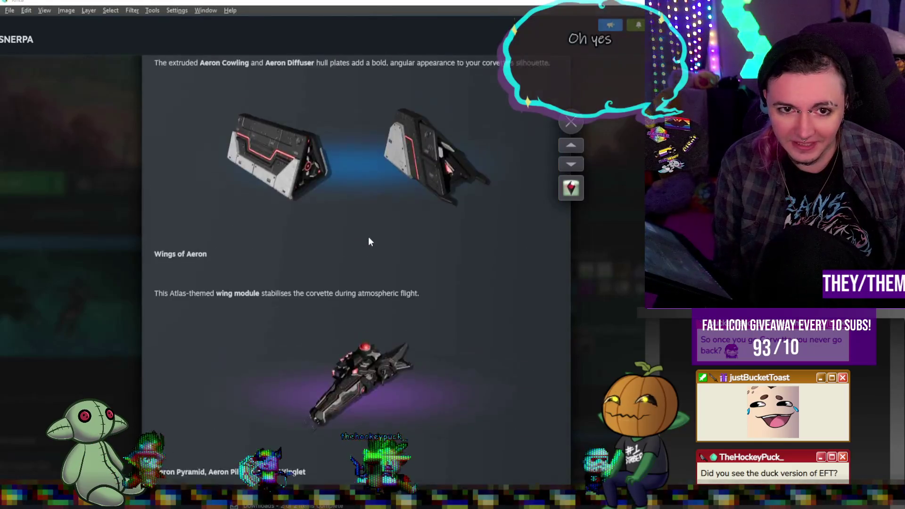
scroll(369, 238, "up", 8)
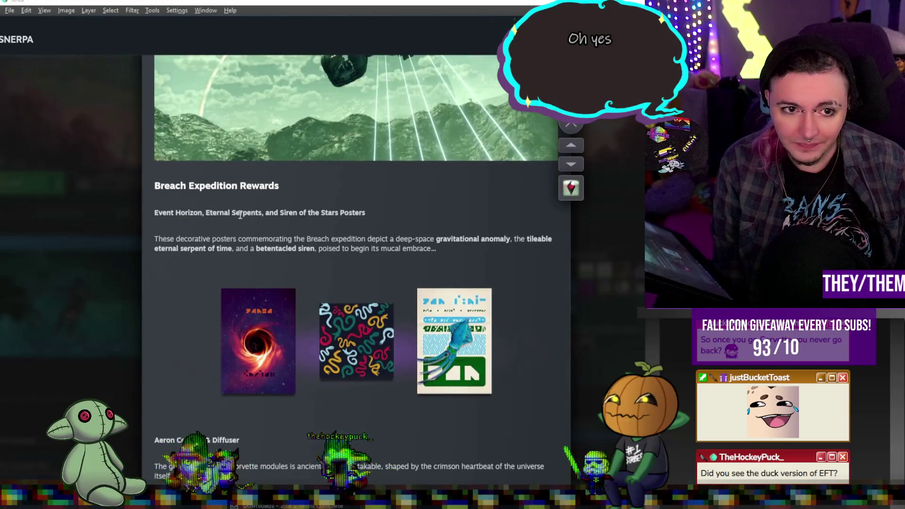
scroll(253, 203, "down", 2)
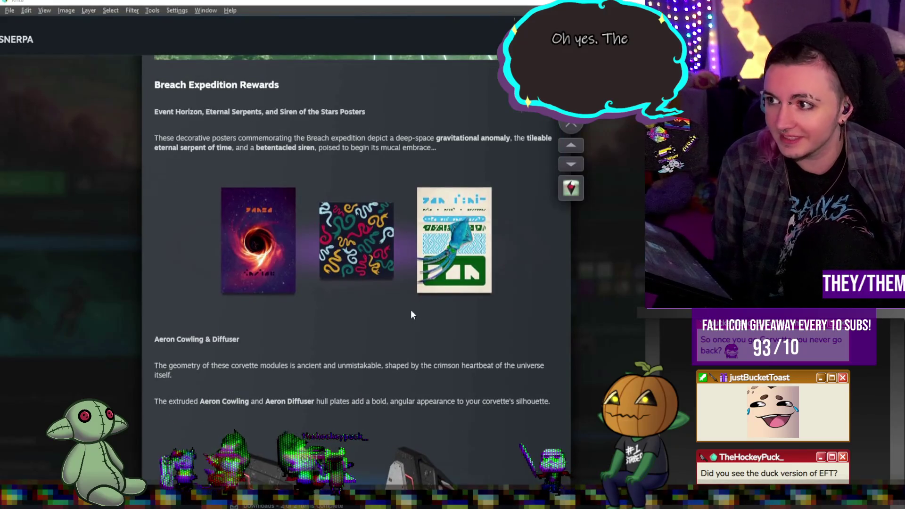
scroll(410, 311, "down", 3)
scroll(344, 264, "down", 2)
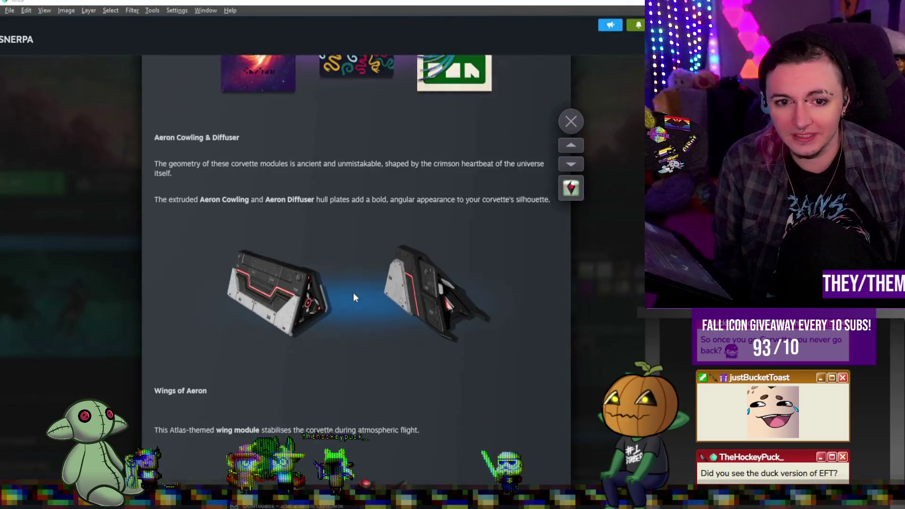
scroll(440, 271, "down", 1)
scroll(441, 276, "down", 2)
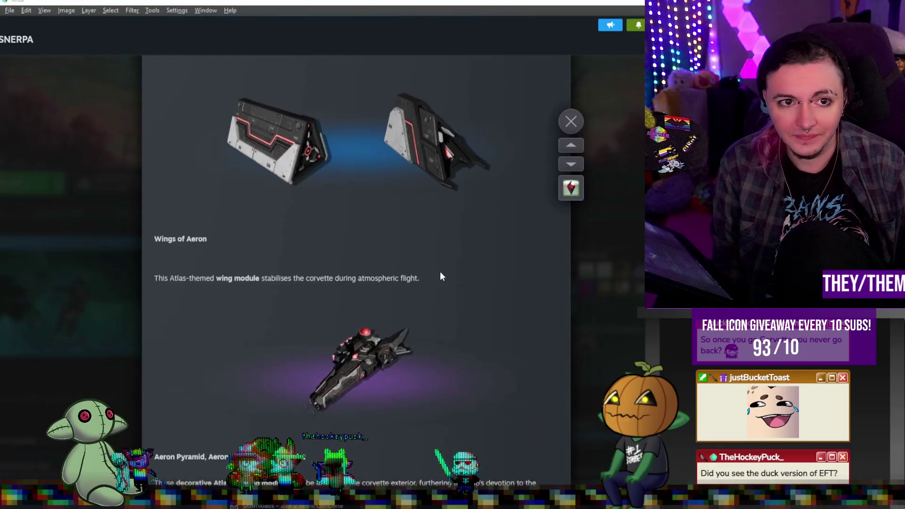
scroll(390, 281, "down", 1)
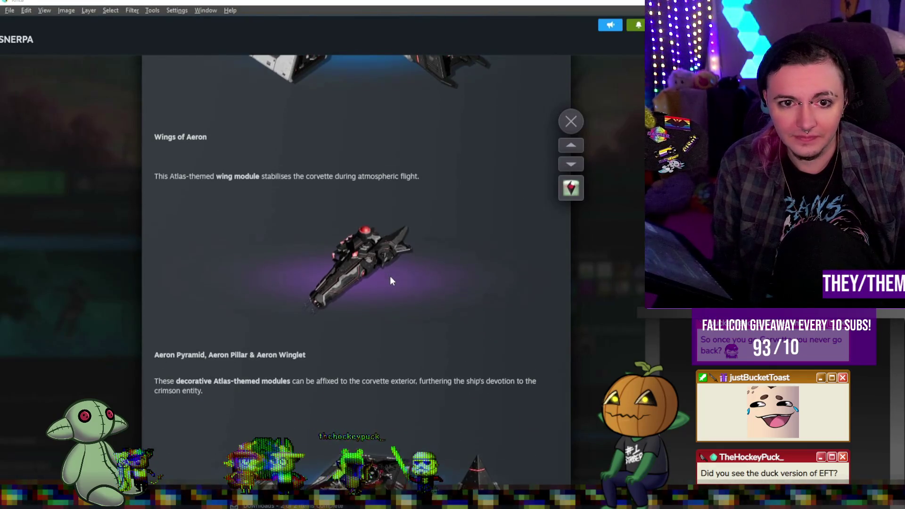
scroll(390, 281, "down", 2)
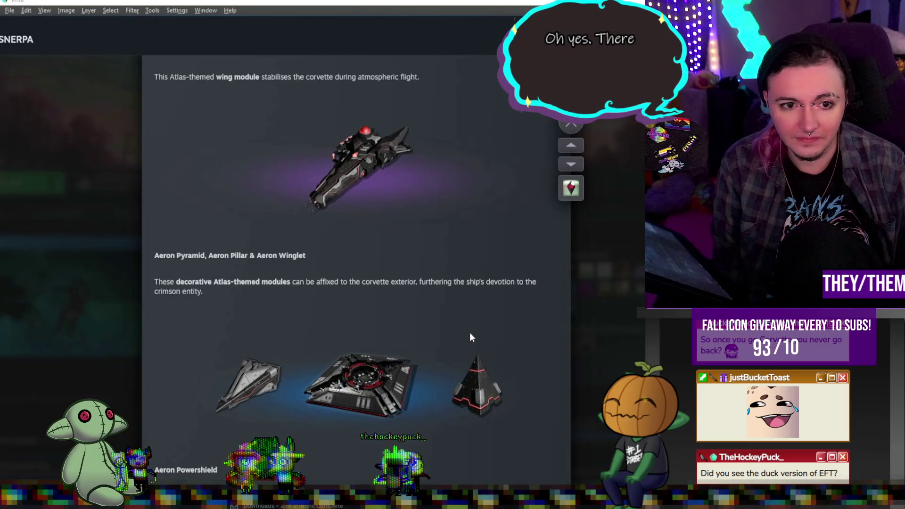
scroll(470, 333, "down", 8)
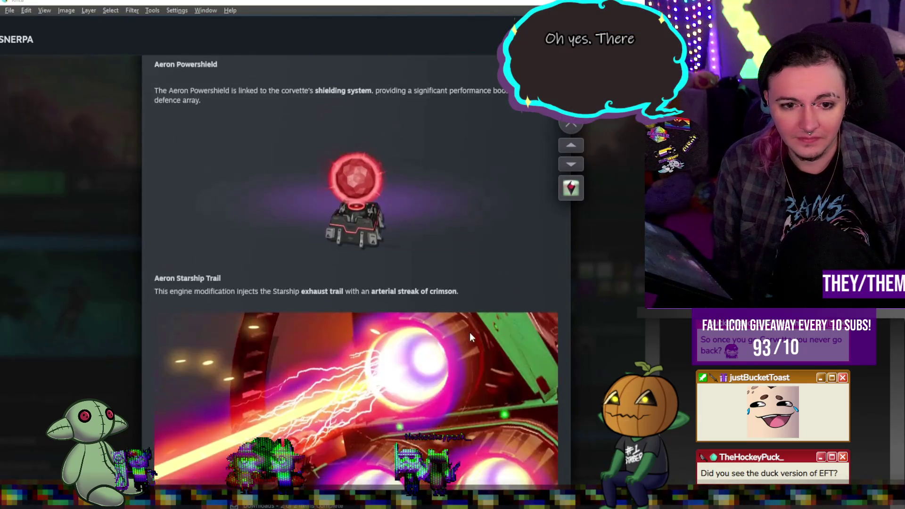
scroll(470, 332, "down", 5)
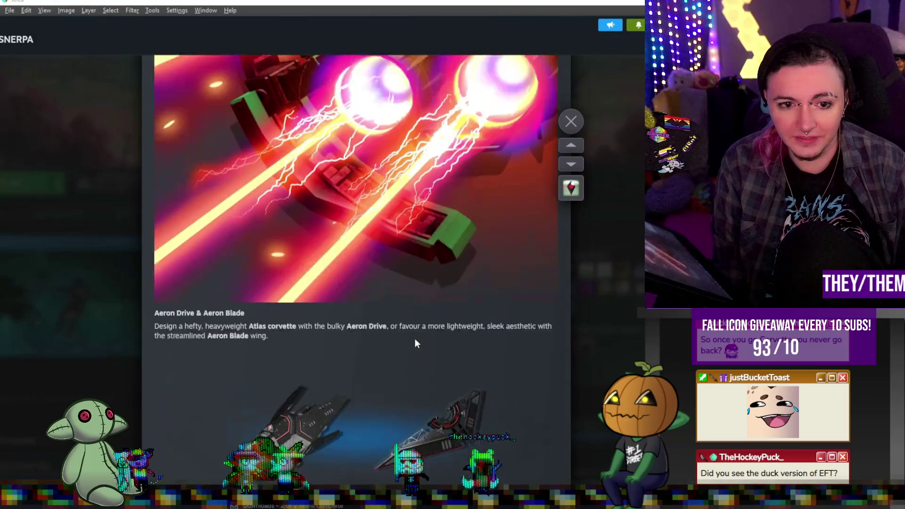
scroll(415, 340, "down", 2)
scroll(348, 329, "down", 4)
scroll(352, 323, "up", 9)
scroll(351, 325, "up", 18)
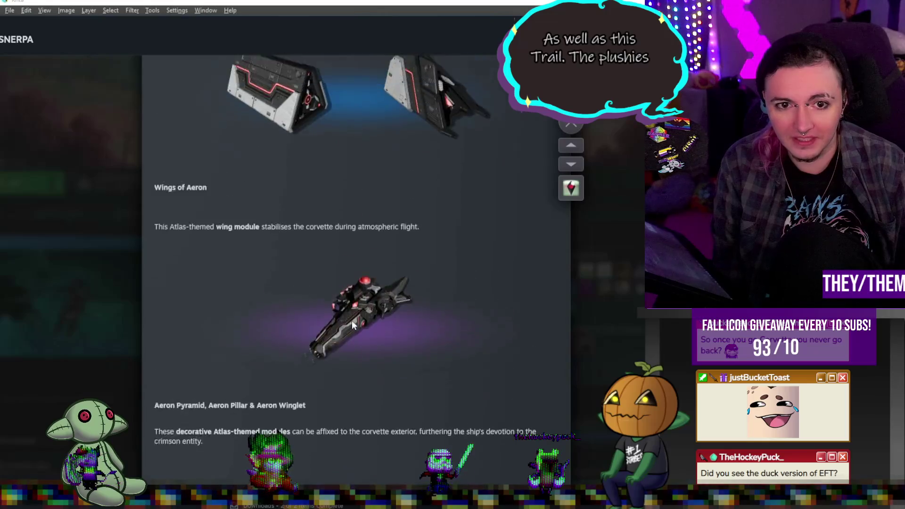
scroll(353, 325, "up", 5)
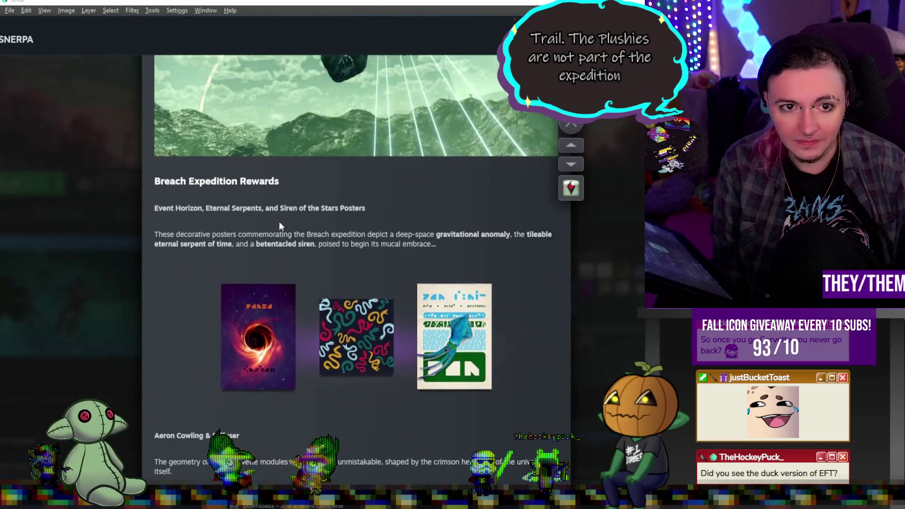
scroll(387, 277, "up", 7)
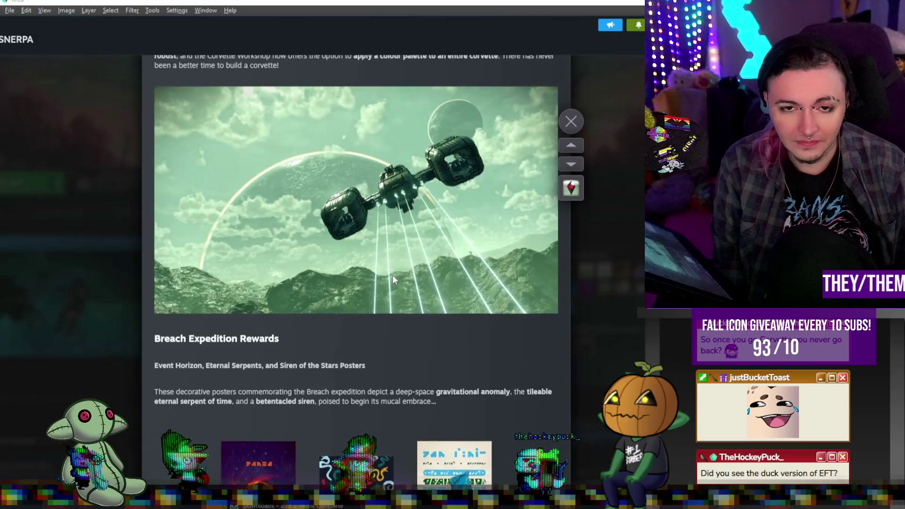
scroll(394, 275, "up", 9)
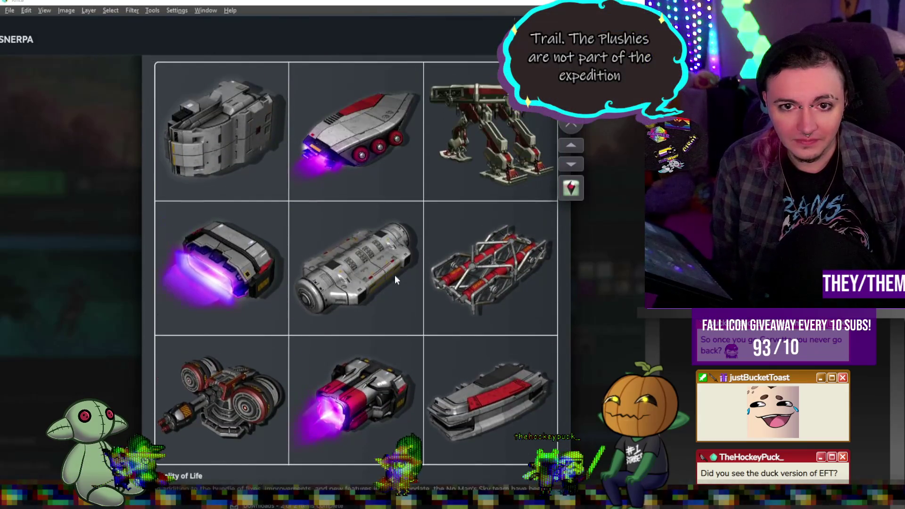
scroll(394, 275, "up", 2)
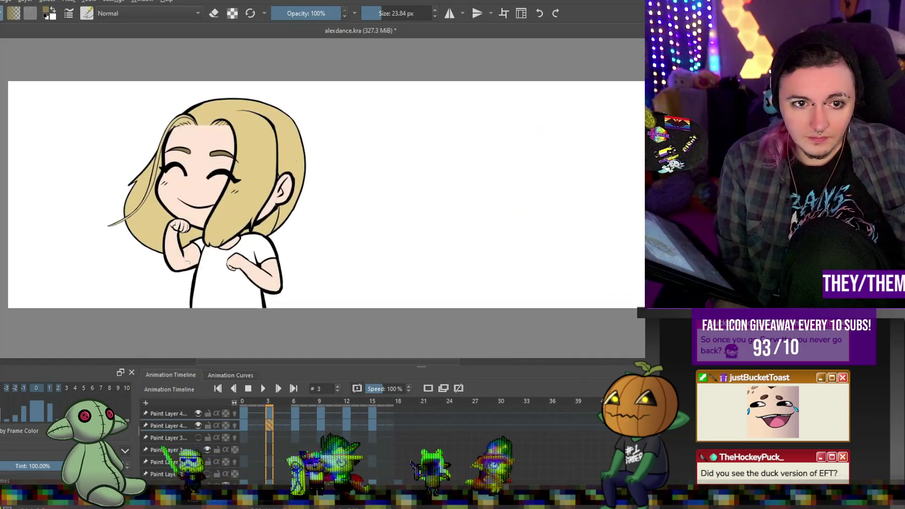
- Zoom in and out across the canvas to review the blonde chibi dance loop
scroll(403, 185, "down", 3)
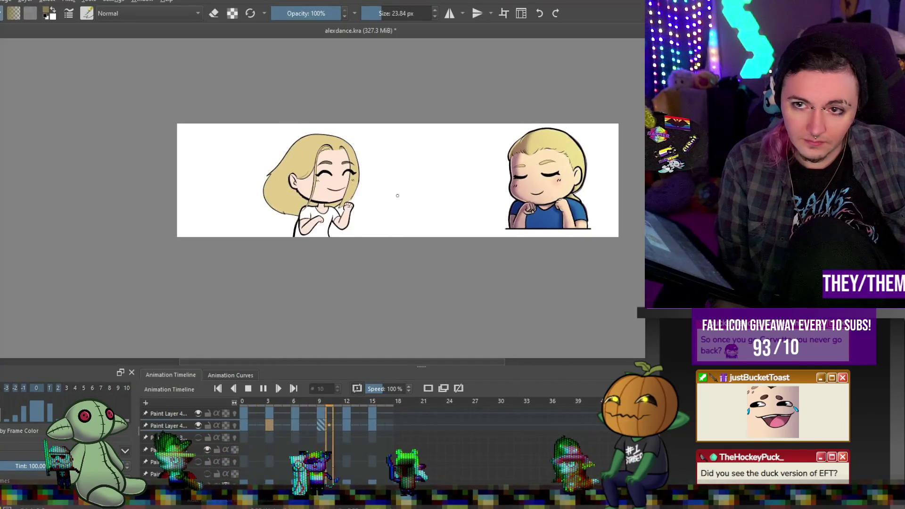
scroll(397, 196, "up", 2)
scroll(368, 184, "down", 2)
scroll(349, 173, "up", 1)
scroll(356, 170, "down", 2)
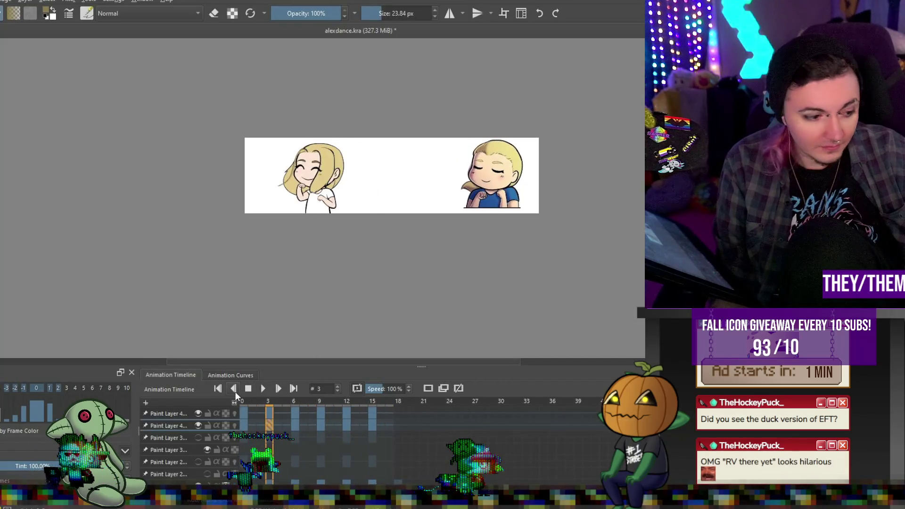
scroll(392, 175, "down", 1)
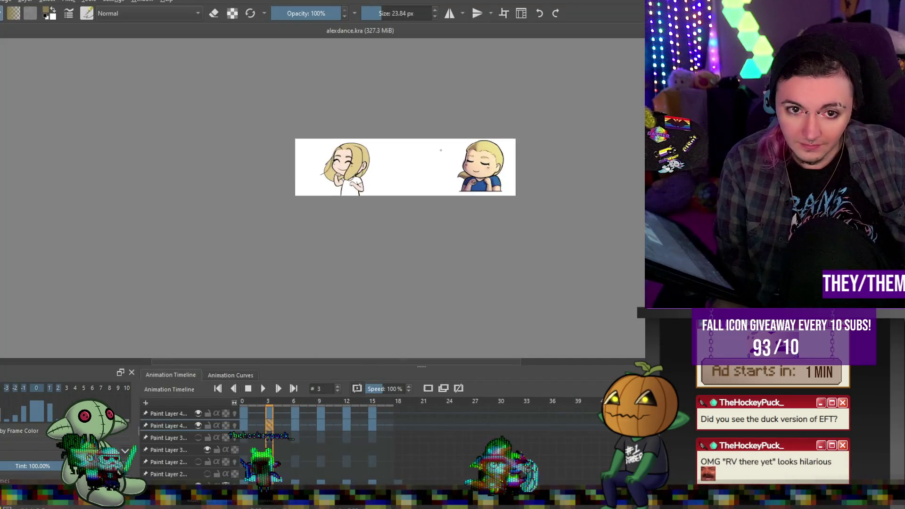
scroll(392, 175, "up", 3)
scroll(392, 175, "down", 2)
scroll(406, 186, "up", 2)
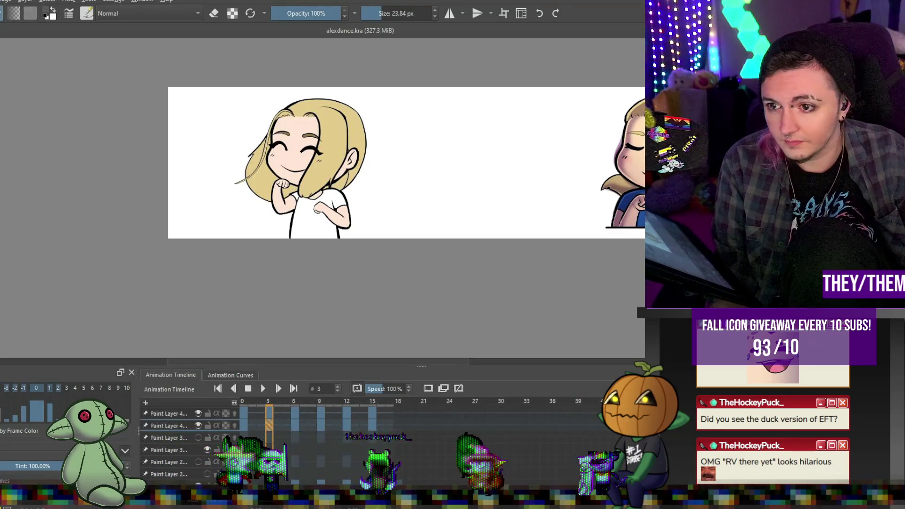
- Undo an accidental paste of the black-shirt chibi and jump back to the first frame
key("ctrl+v")
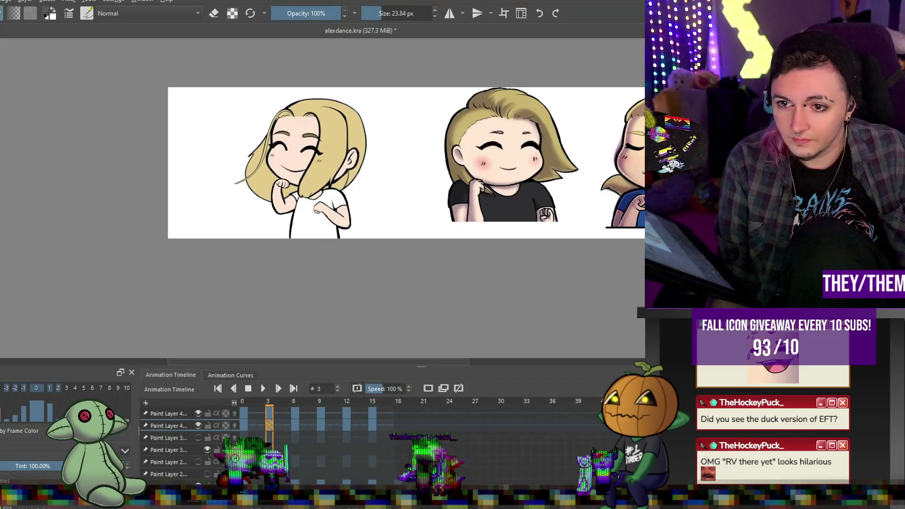
key("ctrl+z")
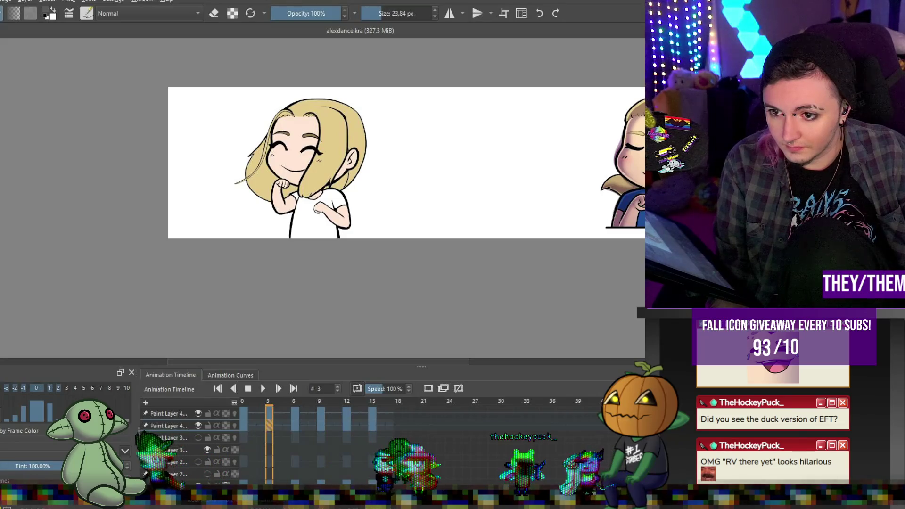
key("space")
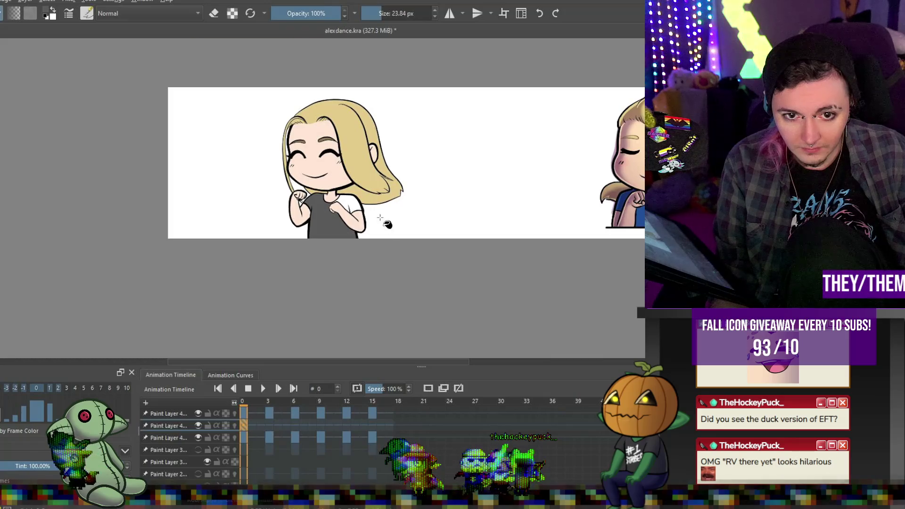
- Bucket-fill the white shirt gaps grey on the current frame, frame 3 and frame 6
scroll(381, 221, "up", 5)
left_click(265, 148)
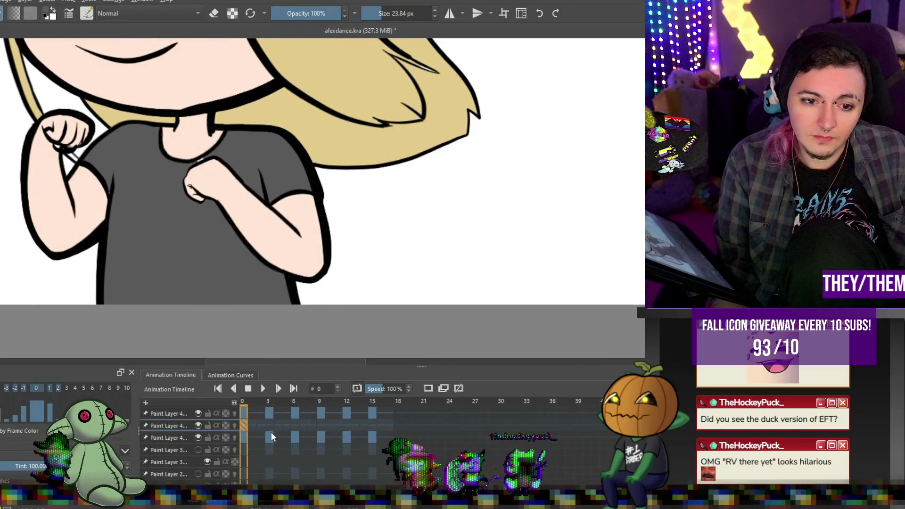
left_click(268, 425)
left_click(109, 184)
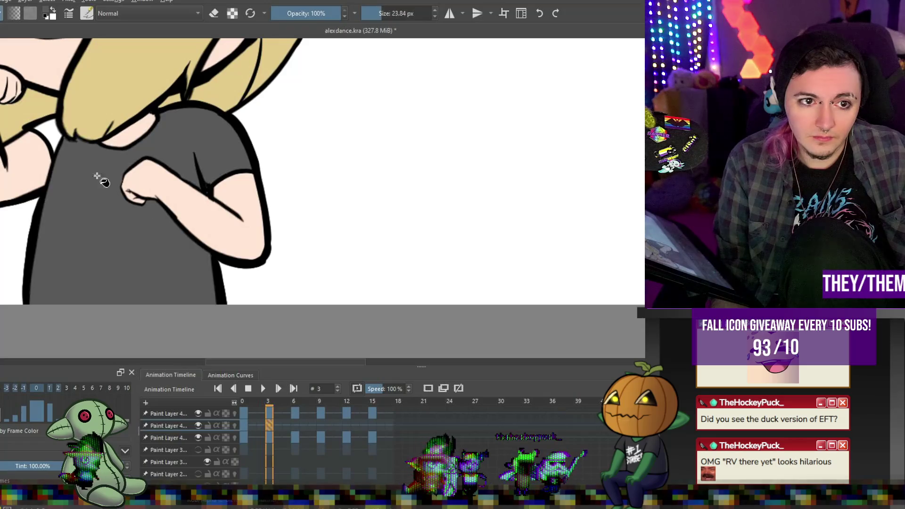
left_click(295, 425)
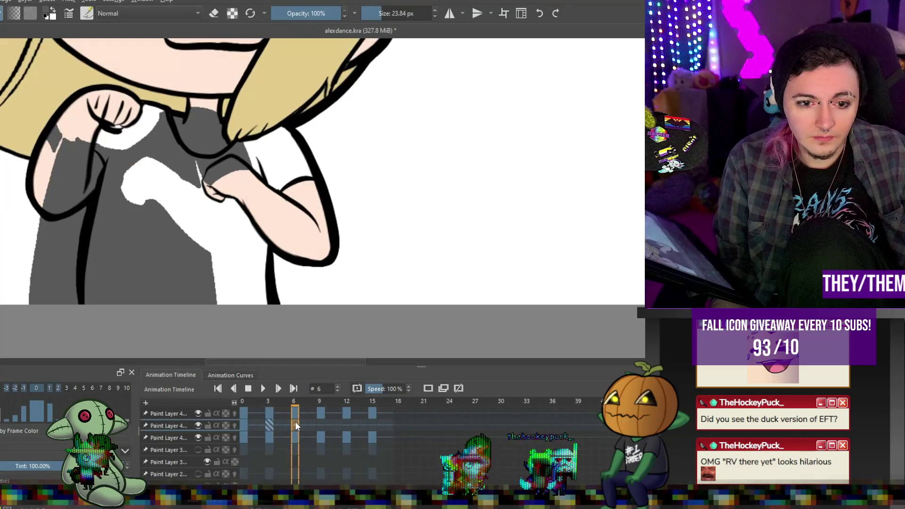
left_click(265, 168)
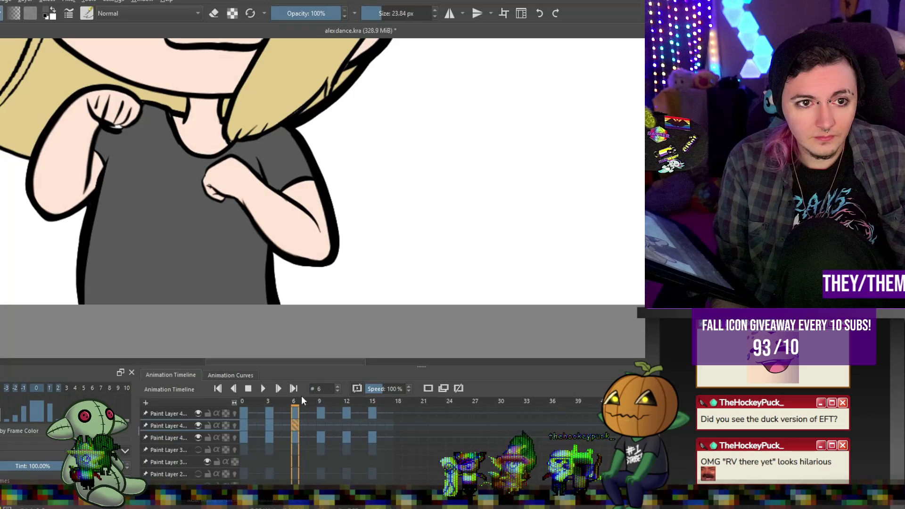
- Fill the shirt solid grey on frames 9, 12 and 15, redoing frame 15's patchy fill
left_click(320, 425)
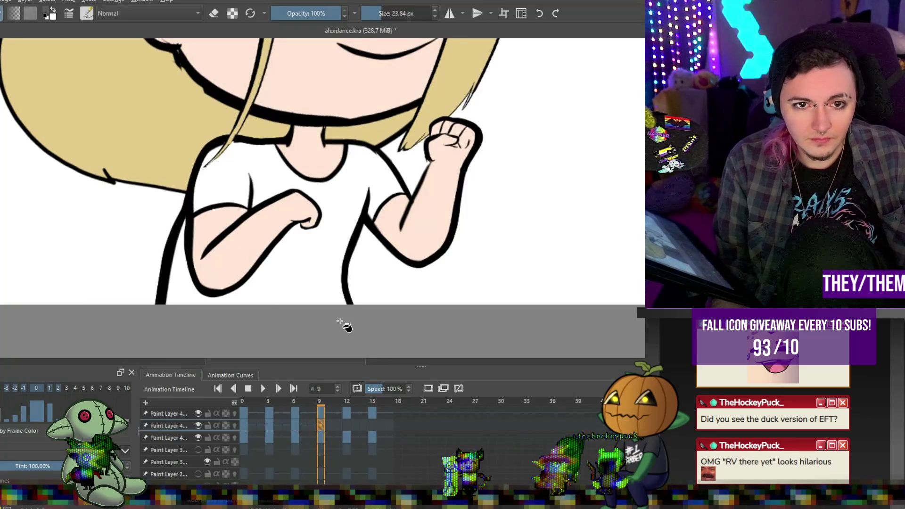
left_click(347, 189)
left_click(347, 427)
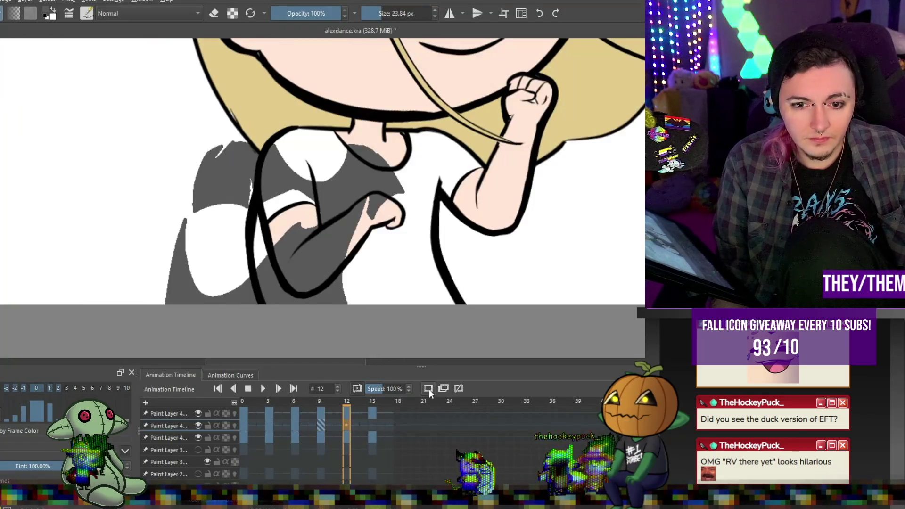
left_click(415, 185)
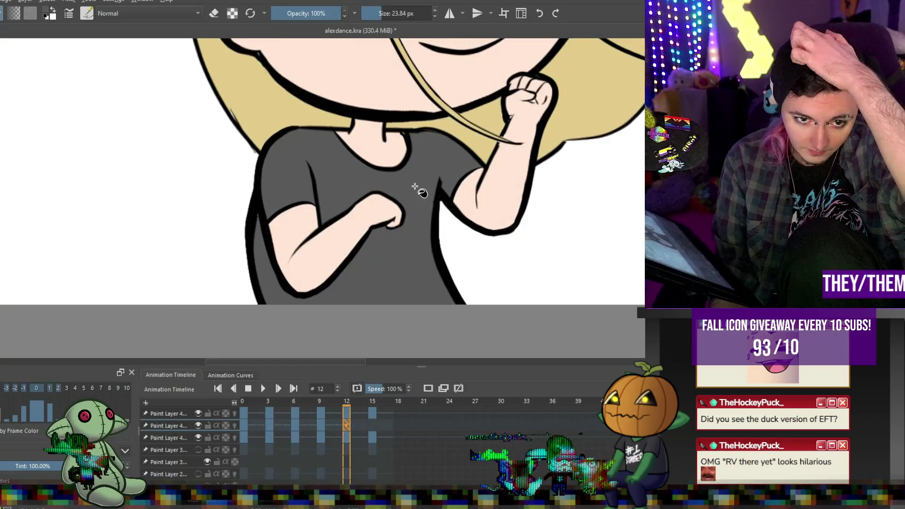
left_click(374, 426)
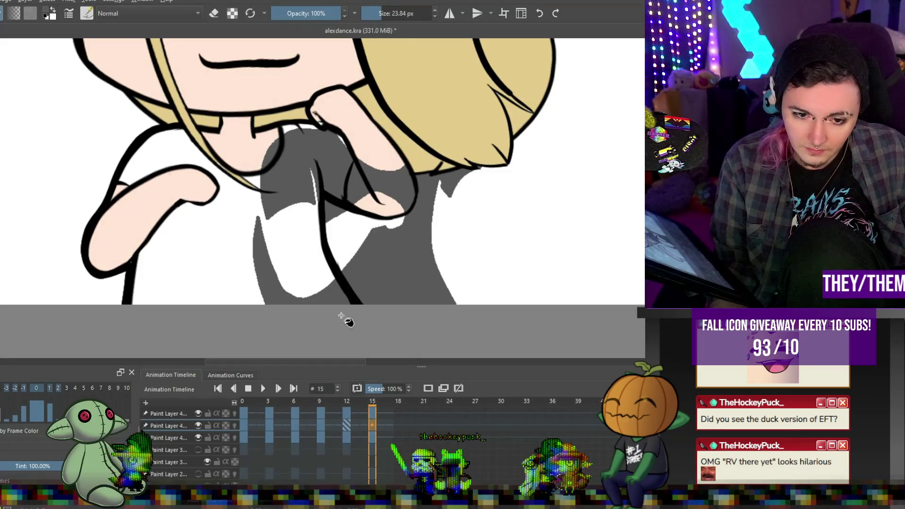
key("ctrl+z")
left_click(226, 229)
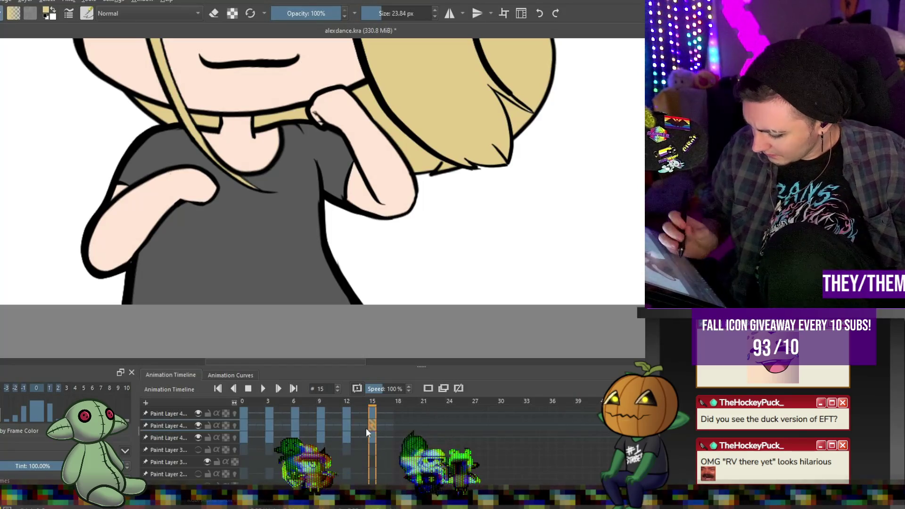
left_click(349, 422)
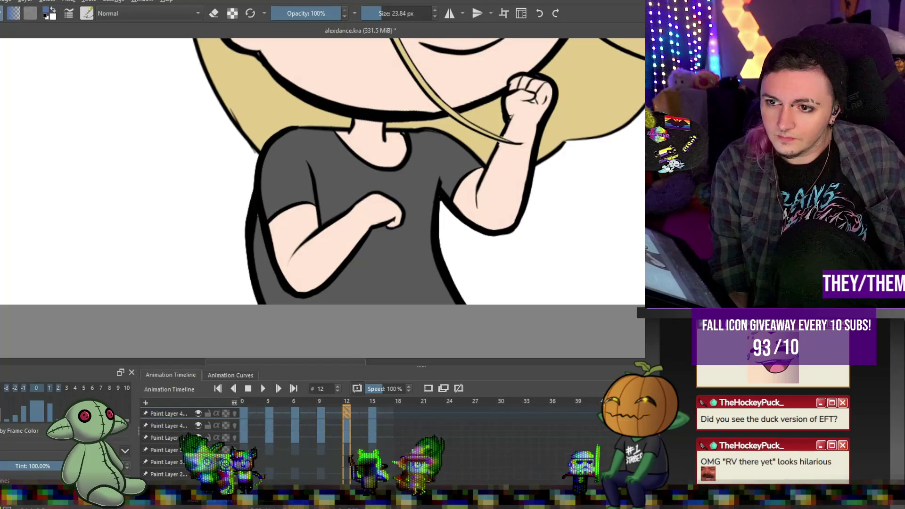
- Zoom around the canvas to check the blonde chibi against the magenta background
scroll(188, 443, "down", 1)
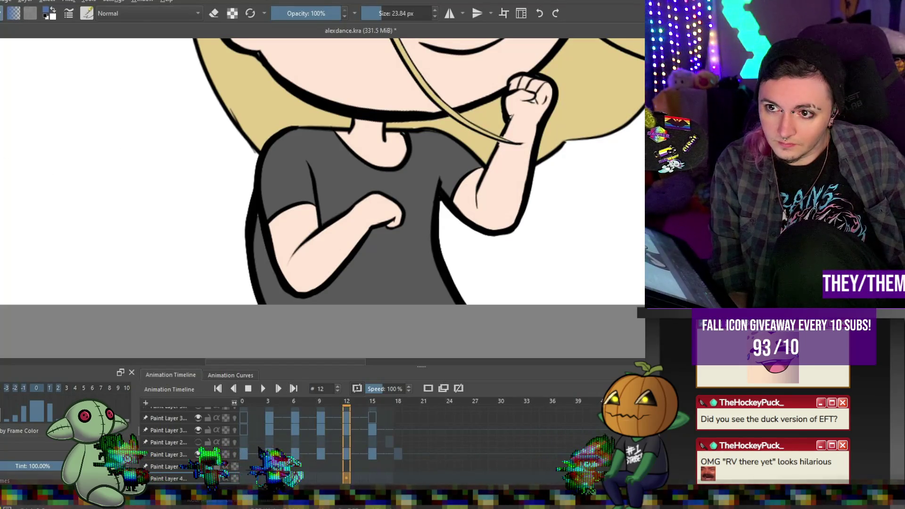
scroll(470, 212, "down", 5)
scroll(470, 212, "up", 8)
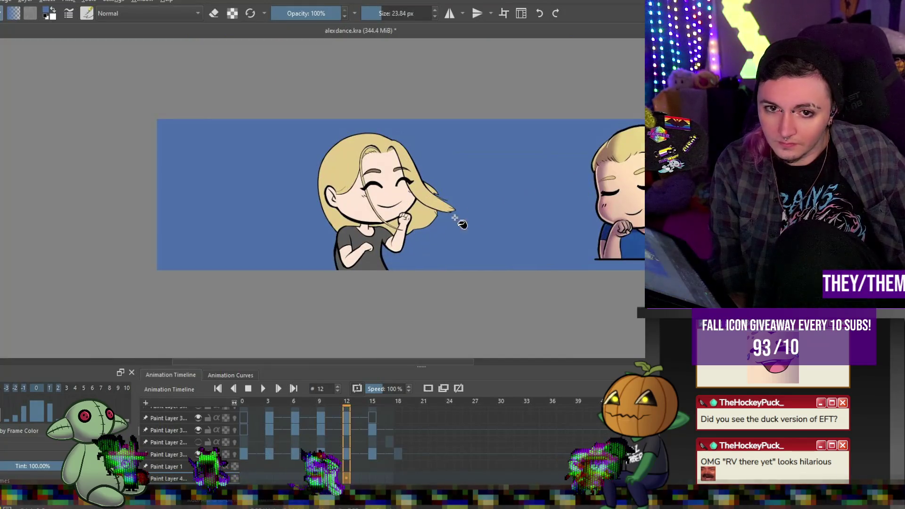
scroll(346, 238, "up", 1)
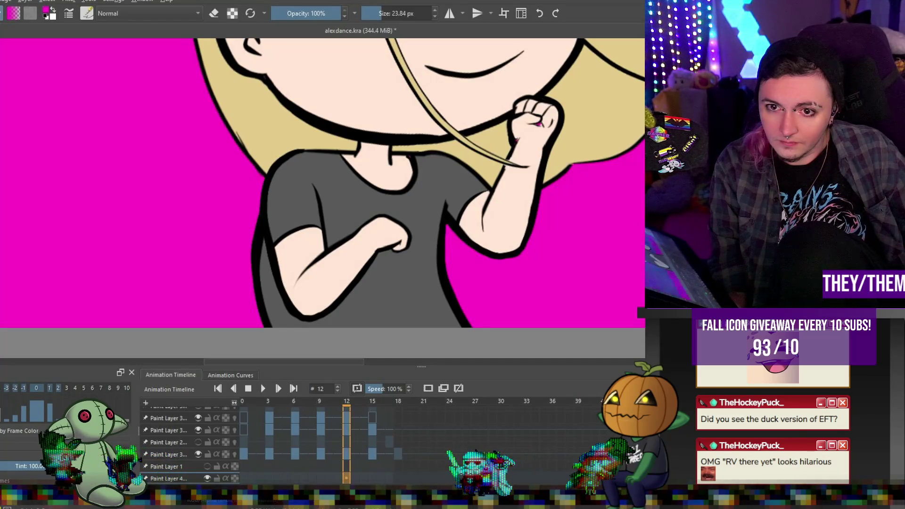
scroll(535, 251, "down", 5)
scroll(512, 237, "up", 5)
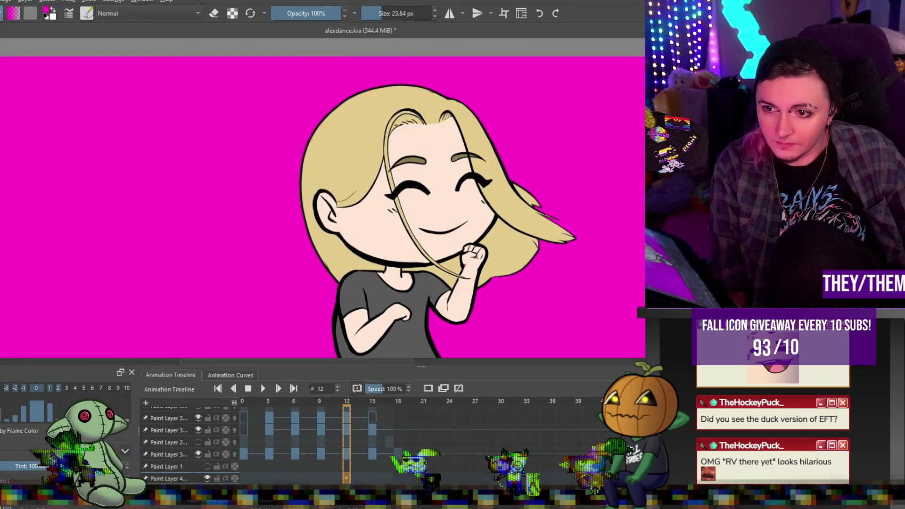
scroll(264, 443, "down", 2)
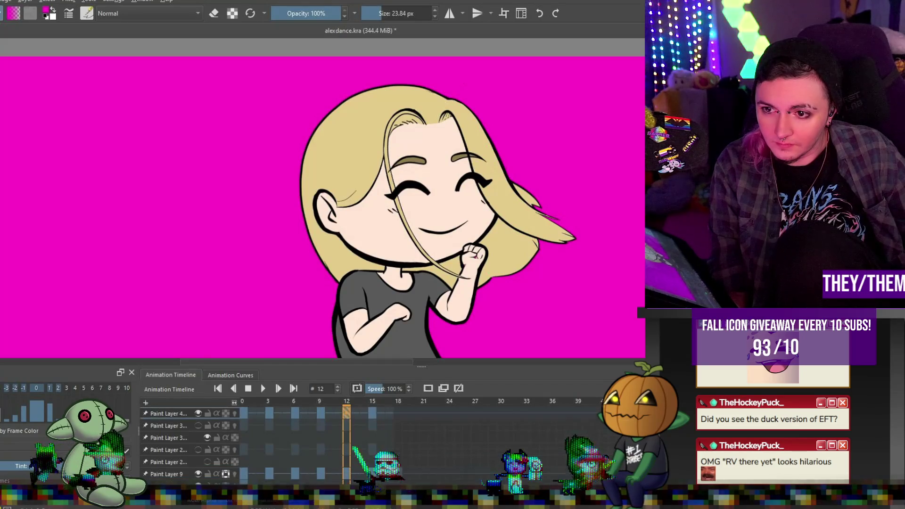
scroll(441, 202, "up", 3)
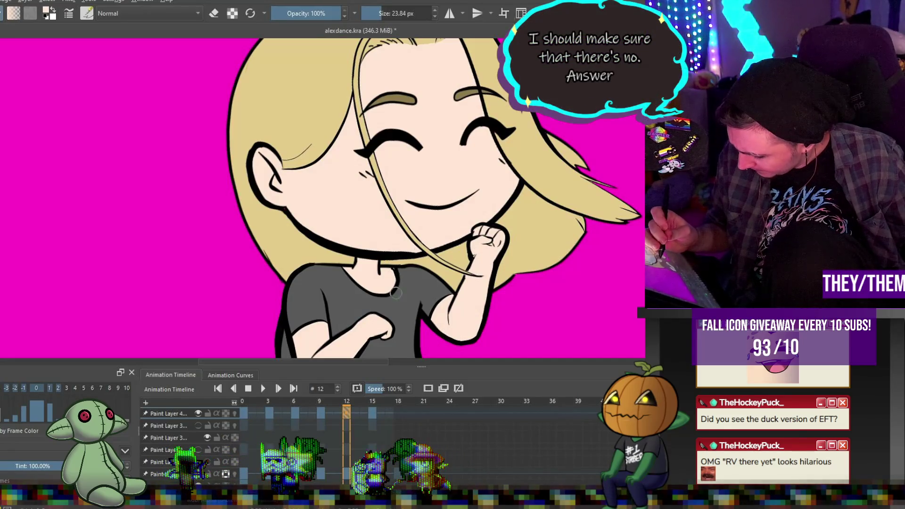
- Step back to frame 9 and zoom in on its forehead and hairline
key("Left")
key("Left")
key("Left")
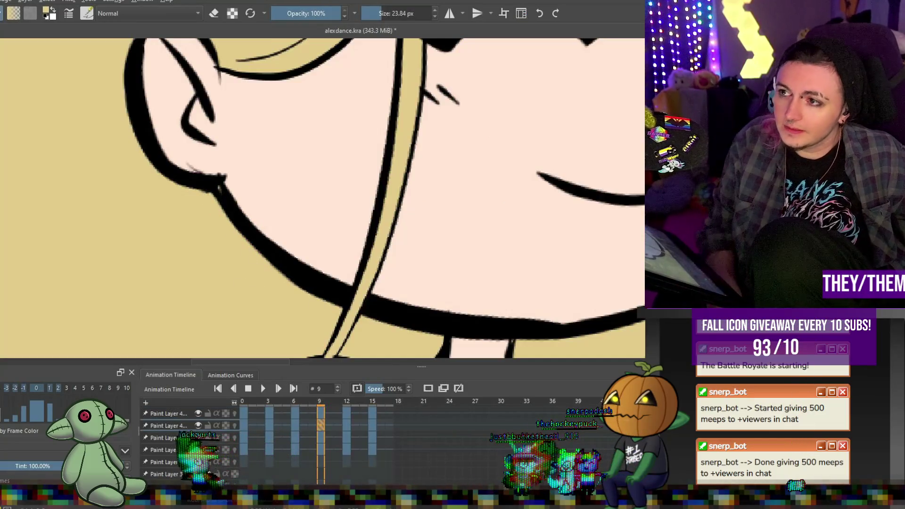
scroll(244, 317, "down", 10)
scroll(362, 221, "up", 8)
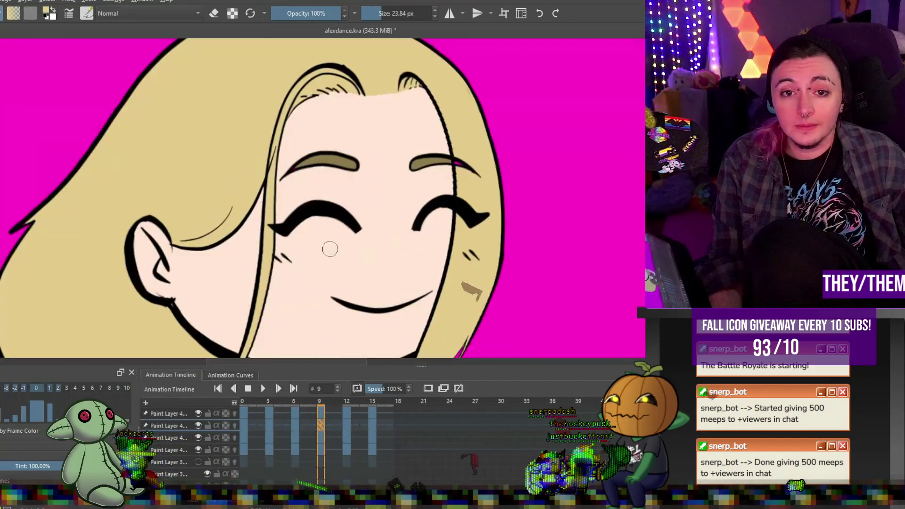
scroll(362, 222, "down", 5)
scroll(466, 204, "up", 8)
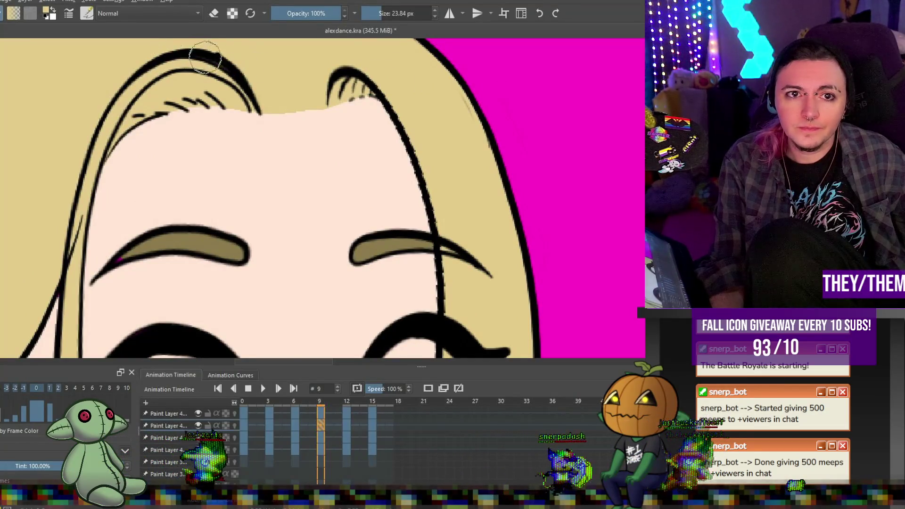
scroll(252, 81, "down", 10)
scroll(266, 76, "up", 10)
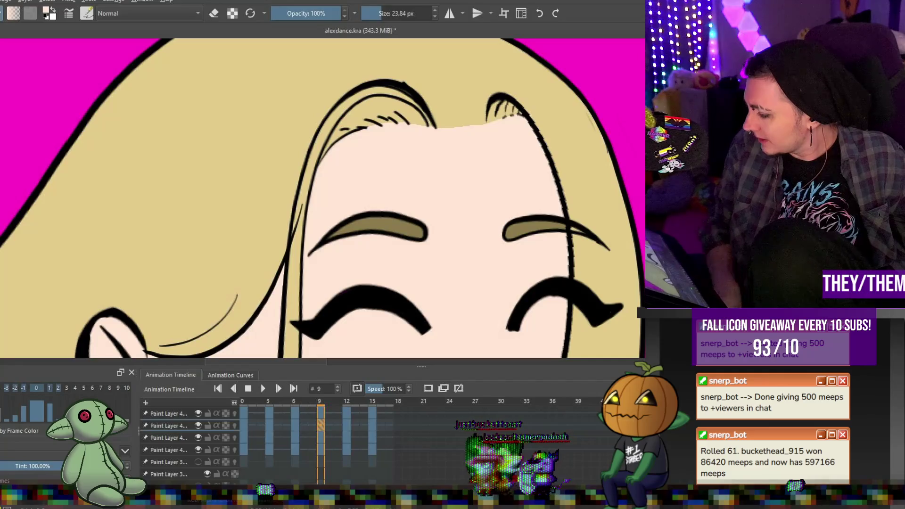
scroll(302, 198, "down", 10)
scroll(302, 198, "up", 5)
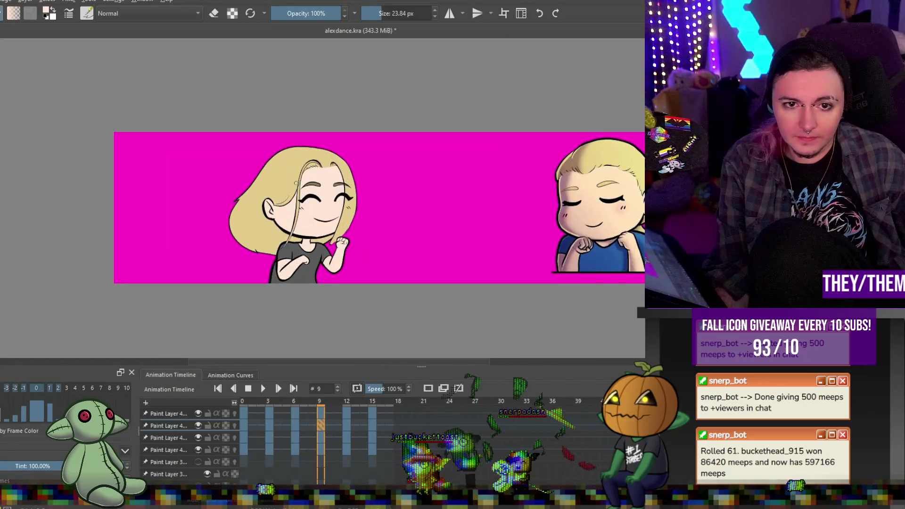
- On frame 6, bucket-fill the background light peach in place of magenta
left_click(298, 421)
scroll(305, 283, "up", 5)
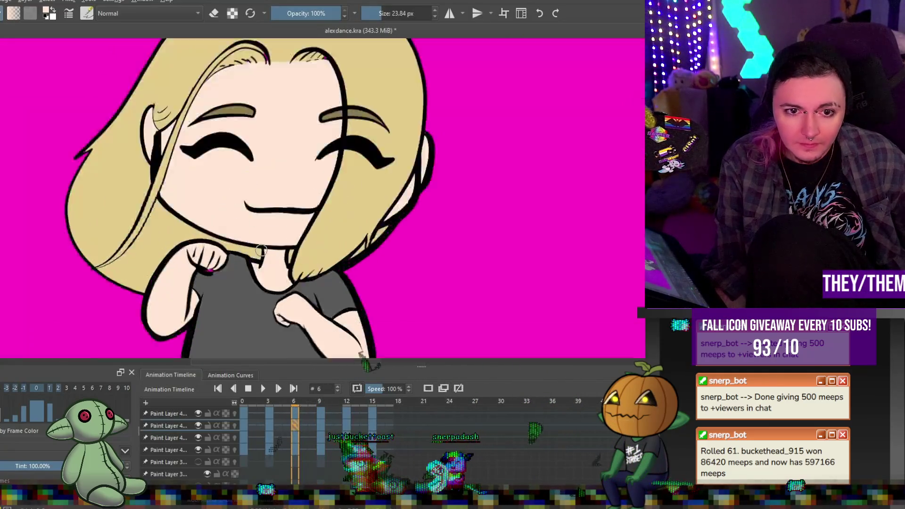
scroll(305, 282, "down", 3)
scroll(475, 139, "down", 4)
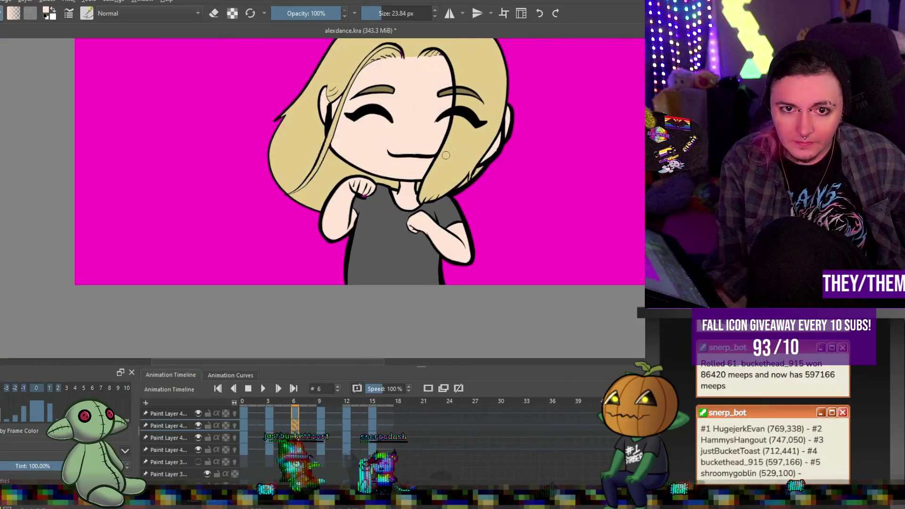
scroll(471, 132, "up", 2)
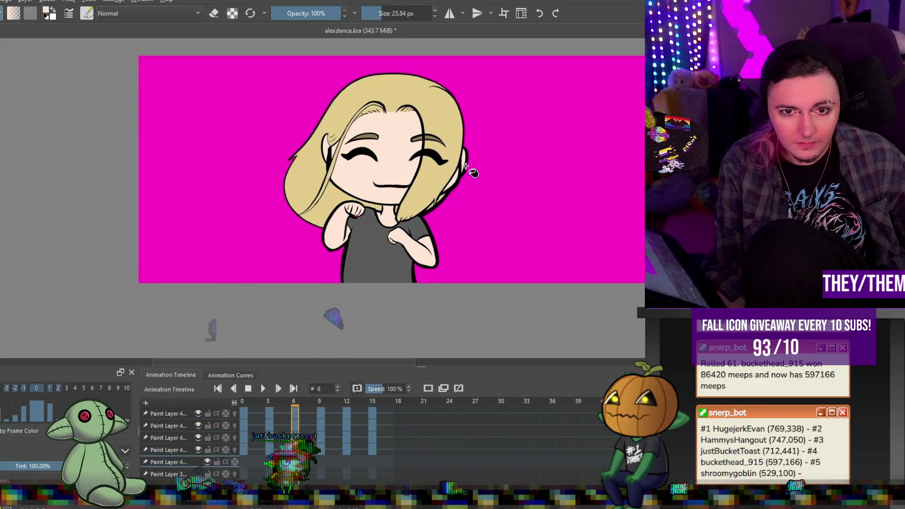
left_click(500, 170)
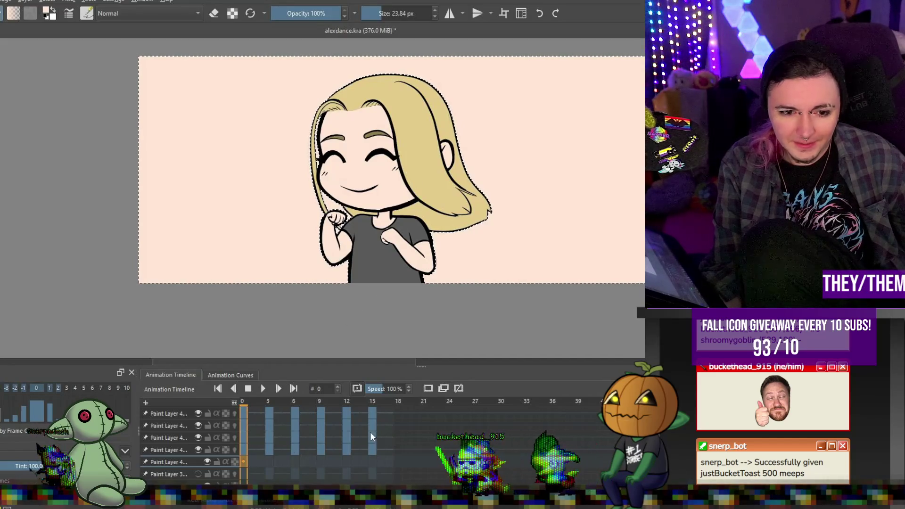
- Review the loop's poses on frames 3, 6, 9 and 15, then return to frame 3
left_click(268, 462)
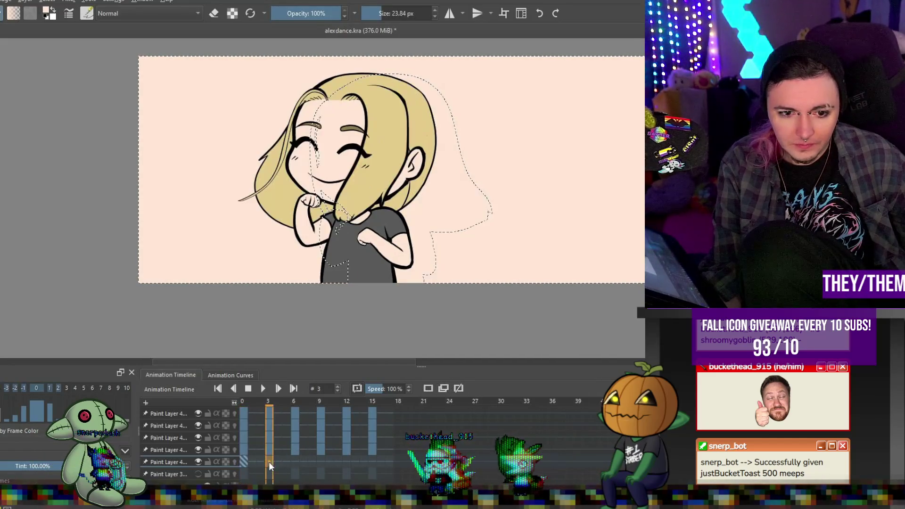
left_click(294, 461)
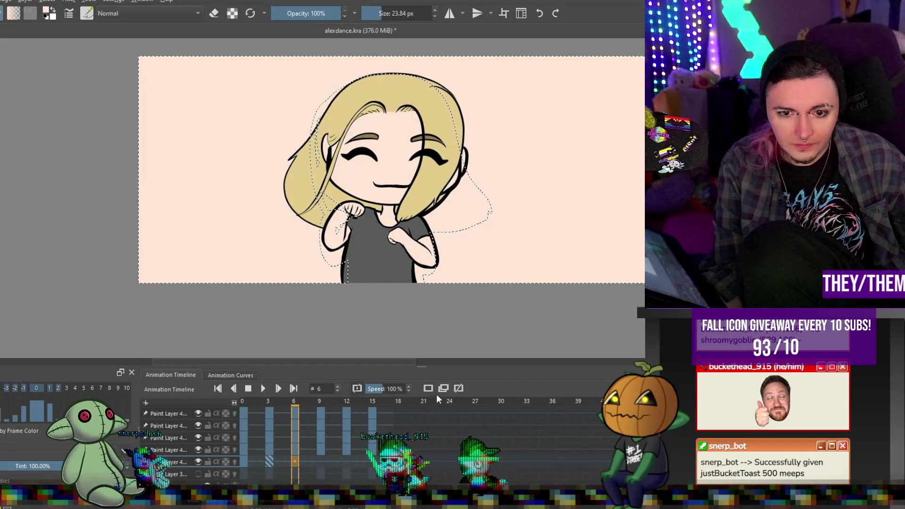
left_click(320, 461)
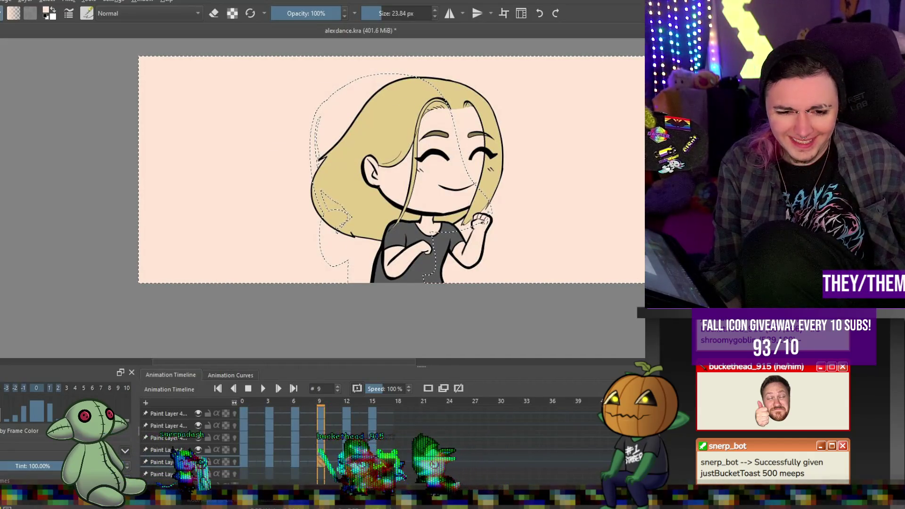
left_click(372, 460)
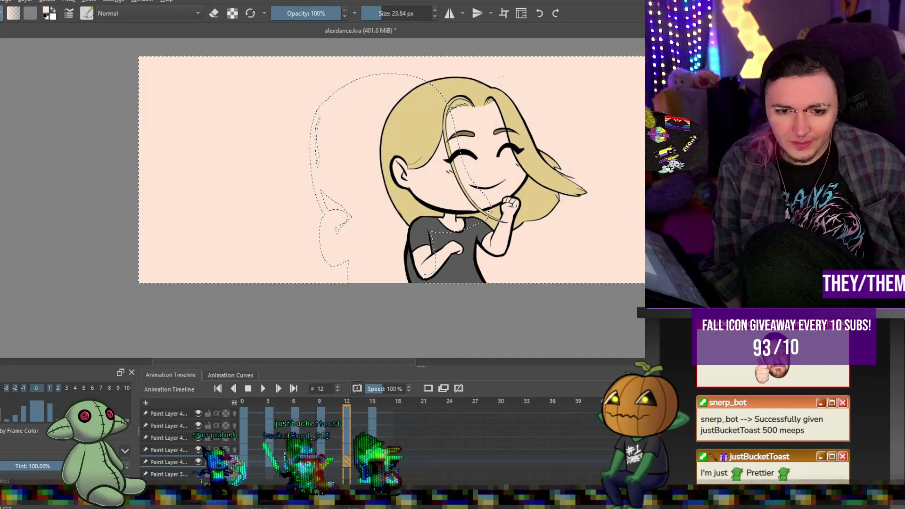
left_click(268, 461)
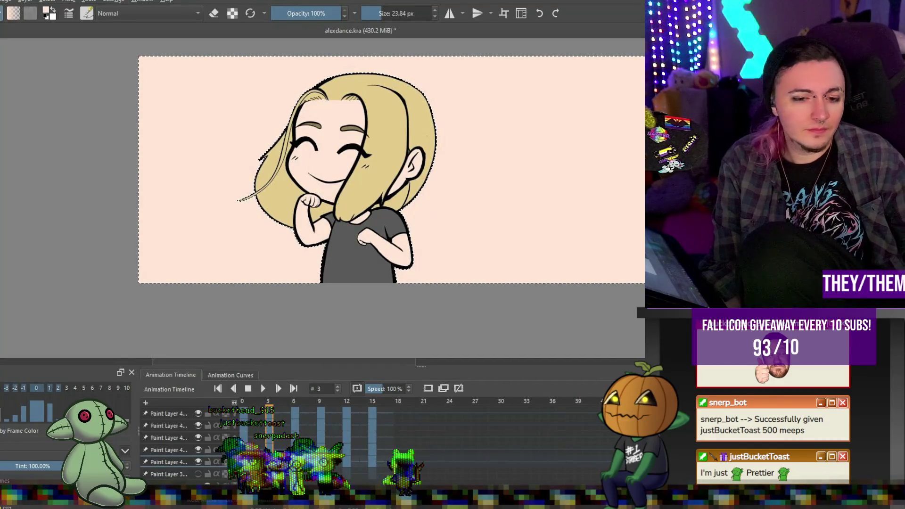
- Fill the peach background of frames 9, 12 and 15 solid magenta
key("alt+period")
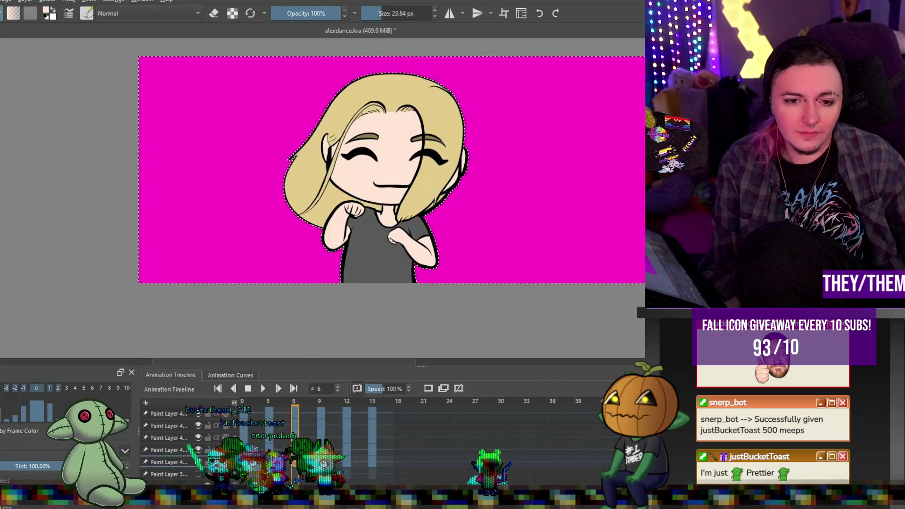
left_click(291, 388)
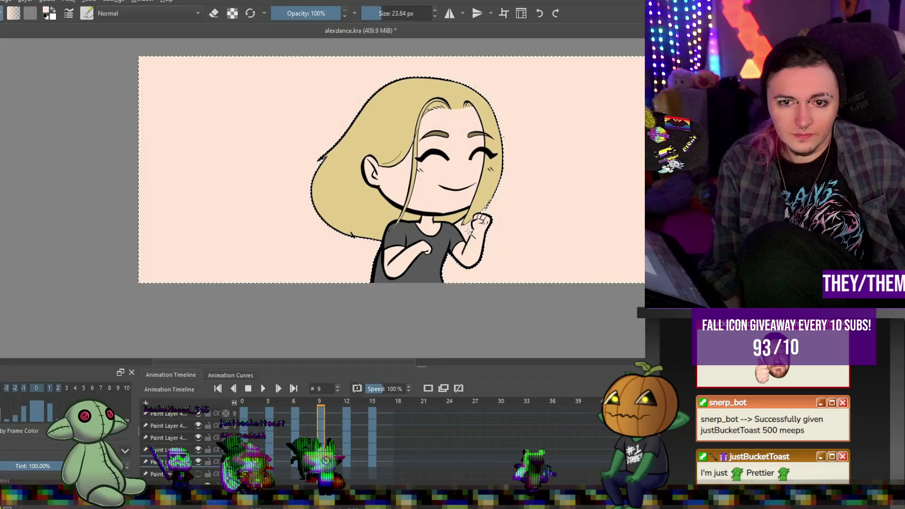
left_click(508, 263)
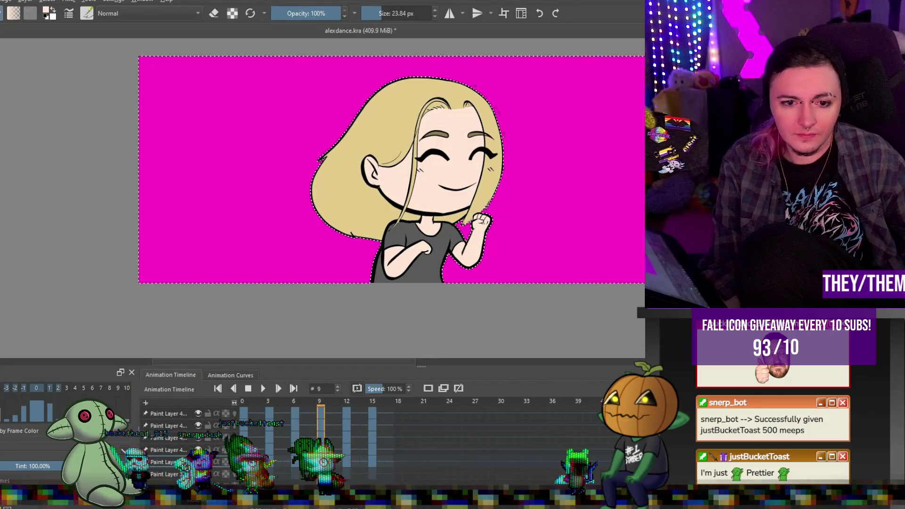
key("Right")
key("Right")
key("Right")
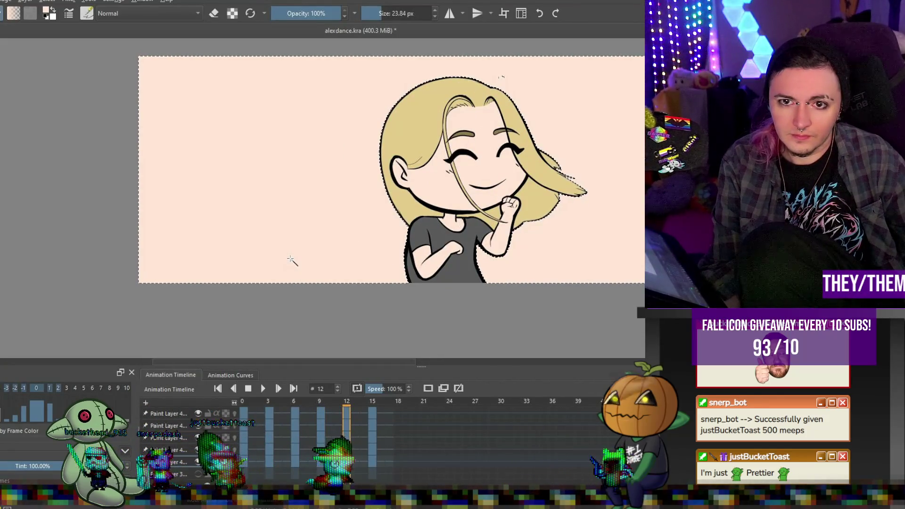
left_click(291, 260)
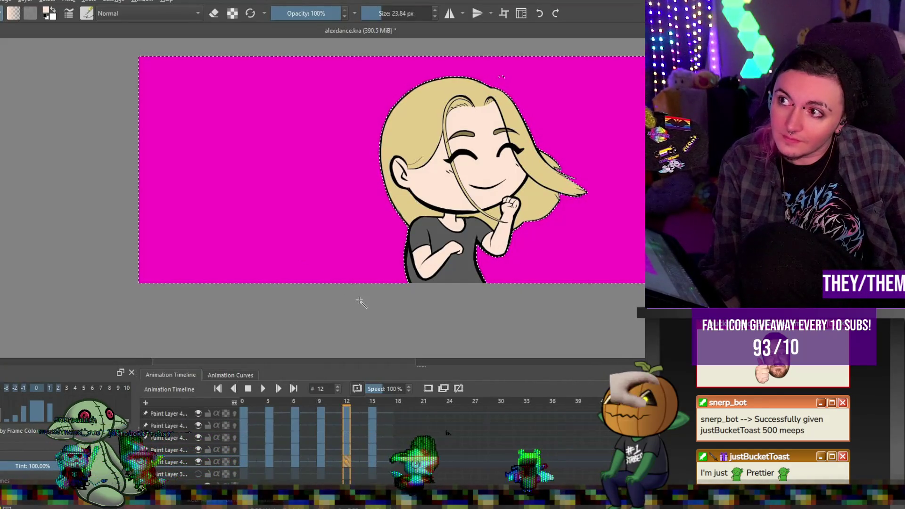
left_click(371, 460)
left_click(299, 218)
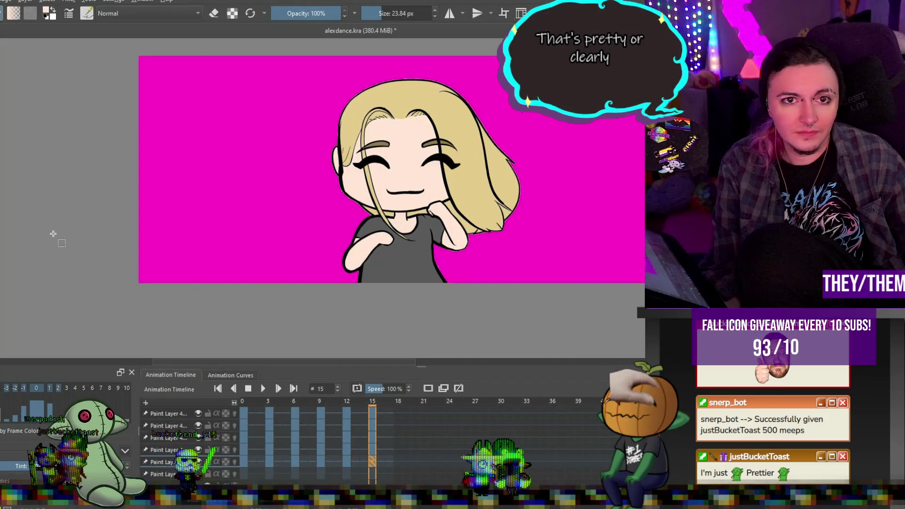
- Zoom across both chibis on the magenta background, then return to frame 0
scroll(53, 233, "down", 2)
scroll(156, 188, "up", 7)
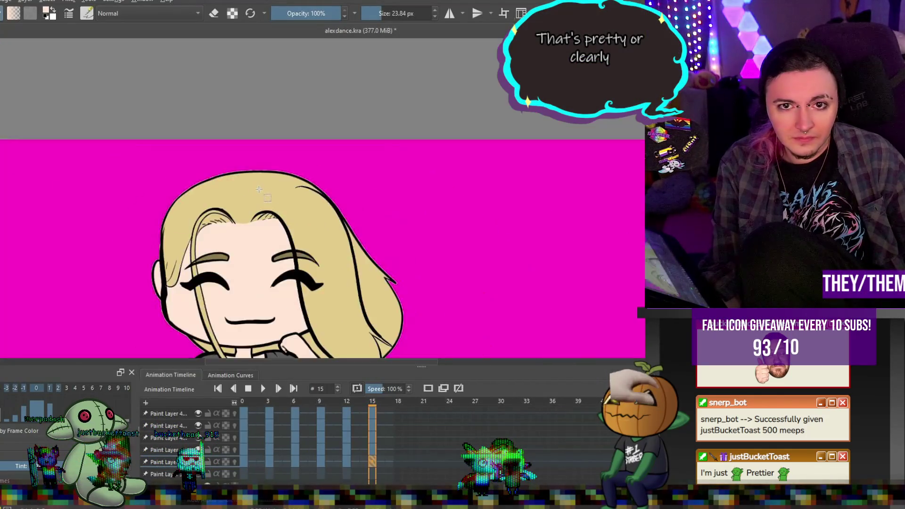
scroll(257, 188, "down", 4)
scroll(448, 235, "up", 6)
scroll(364, 221, "down", 6)
scroll(364, 222, "up", 5)
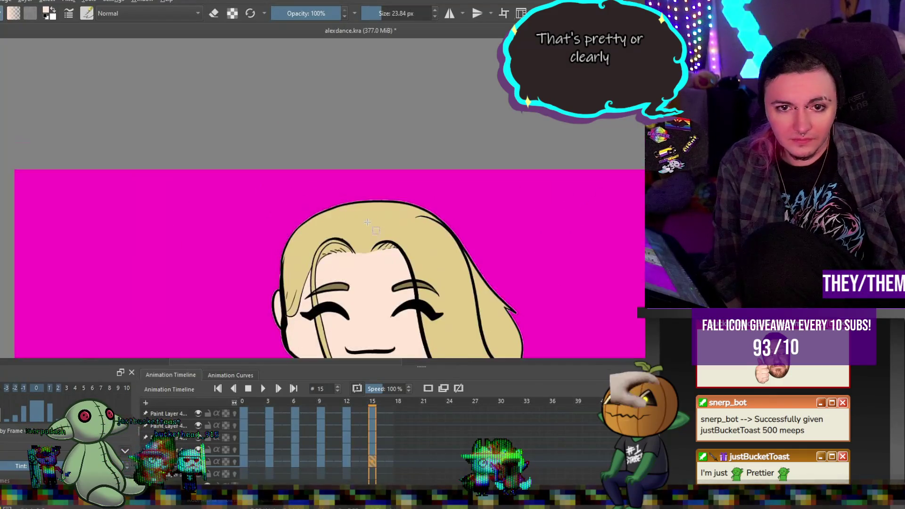
scroll(364, 221, "up", 2)
scroll(330, 217, "down", 3)
scroll(294, 212, "down", 1)
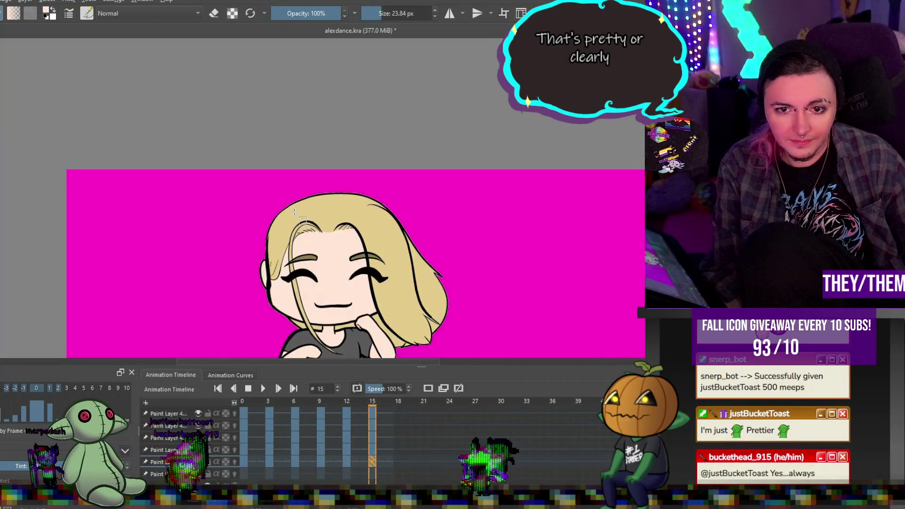
scroll(294, 213, "up", 3)
scroll(281, 223, "down", 5)
scroll(281, 301, "down", 1)
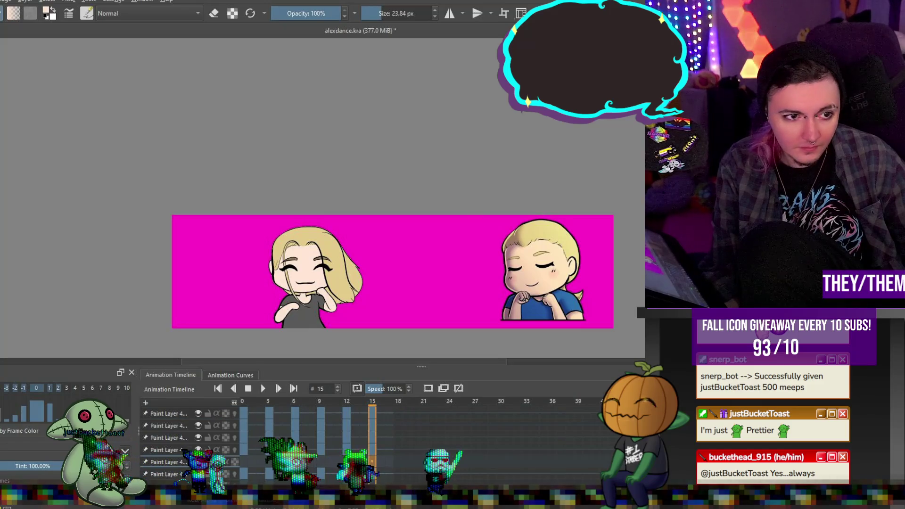
left_click(244, 462)
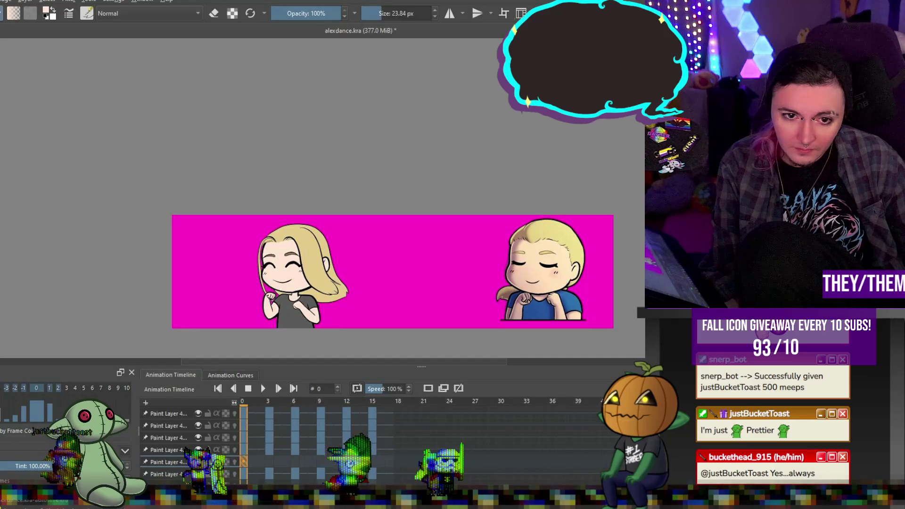
scroll(236, 254, "up", 5)
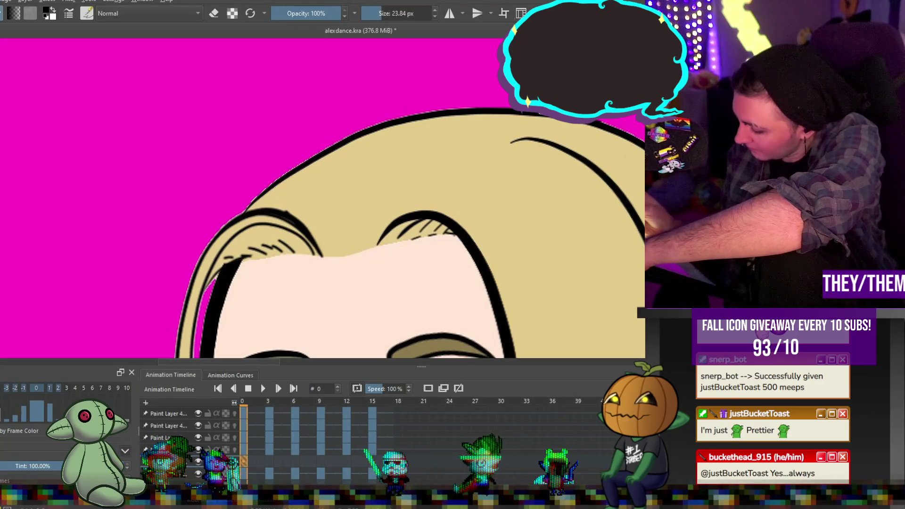
- Redraw a thicker black outline along the top of the head after two undone attempts
mouse_move(460, 102)
left_mouse_down()
mouse_move(396, 115)
mouse_move(325, 146)
mouse_move(269, 178)
mouse_move(238, 213)
left_mouse_up()
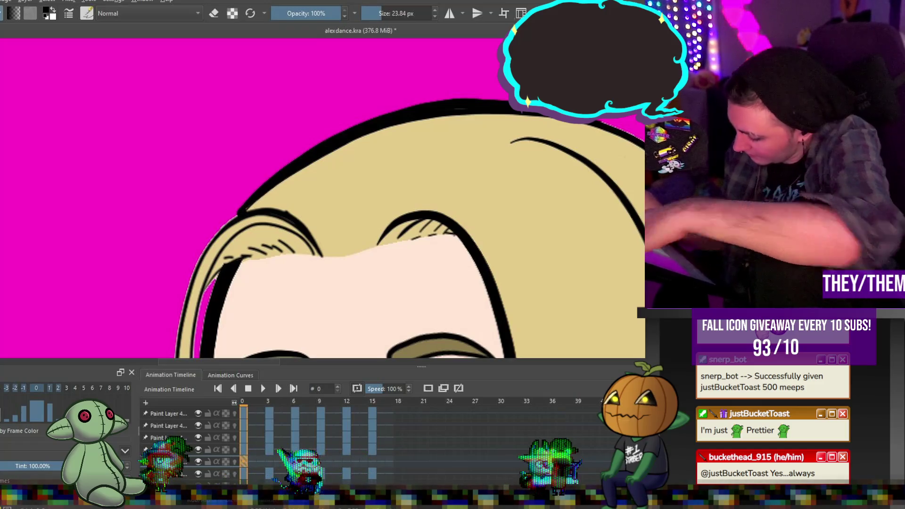
key("ctrl+z")
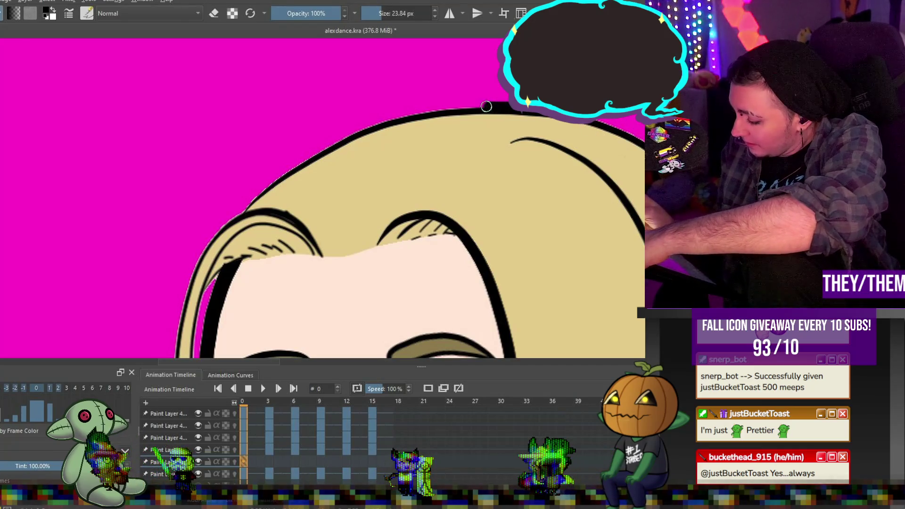
mouse_move(415, 113)
left_mouse_down()
mouse_move(325, 146)
mouse_move(235, 214)
left_mouse_up()
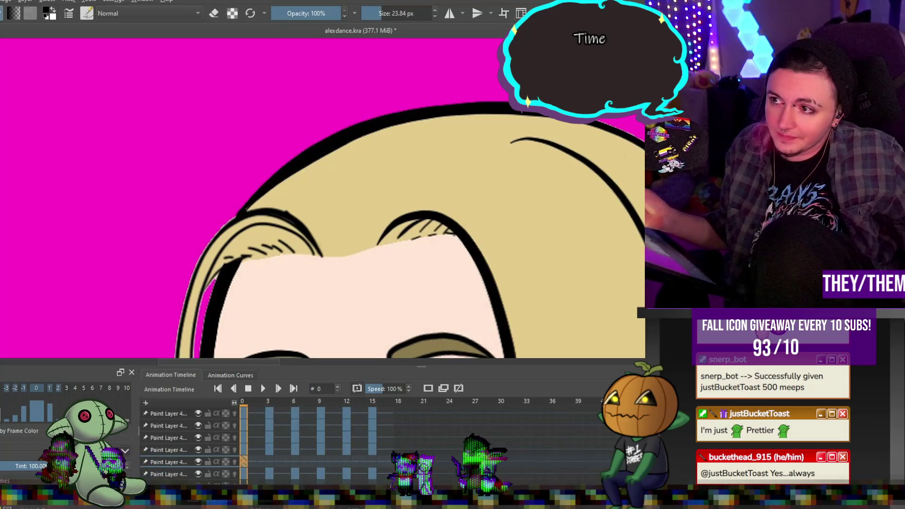
key("ctrl+z")
left_click_drag(438, 107, 384, 123)
left_click_drag(269, 184, 240, 214)
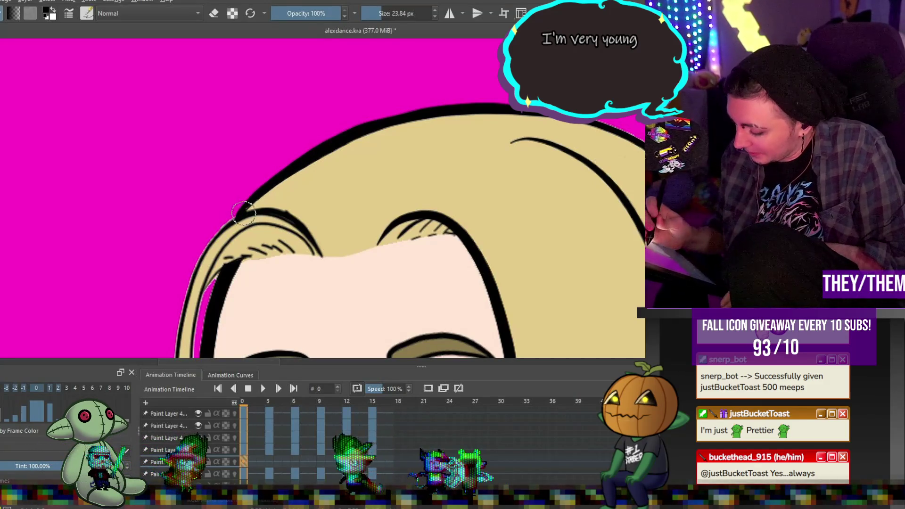
- Continue the thick black outline down the left edge of the hair
left_click_drag(238, 217, 207, 243)
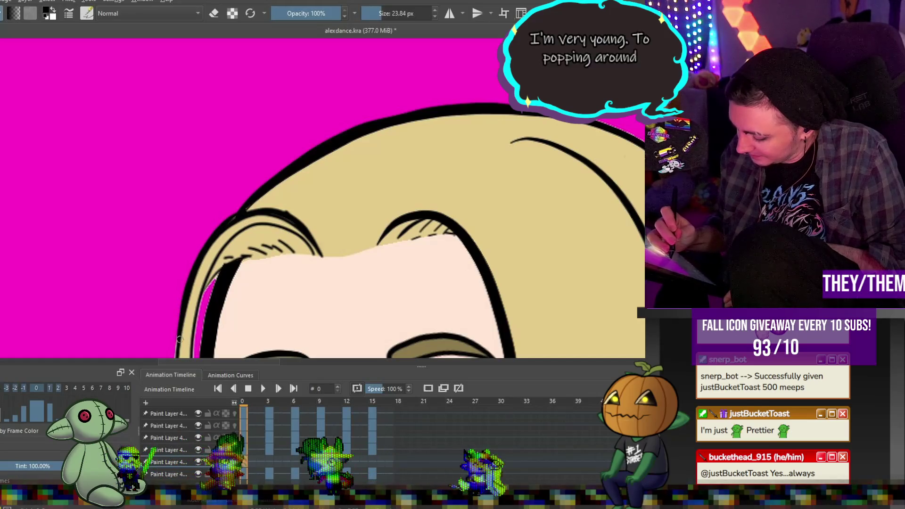
left_click_drag(210, 284, 200, 306)
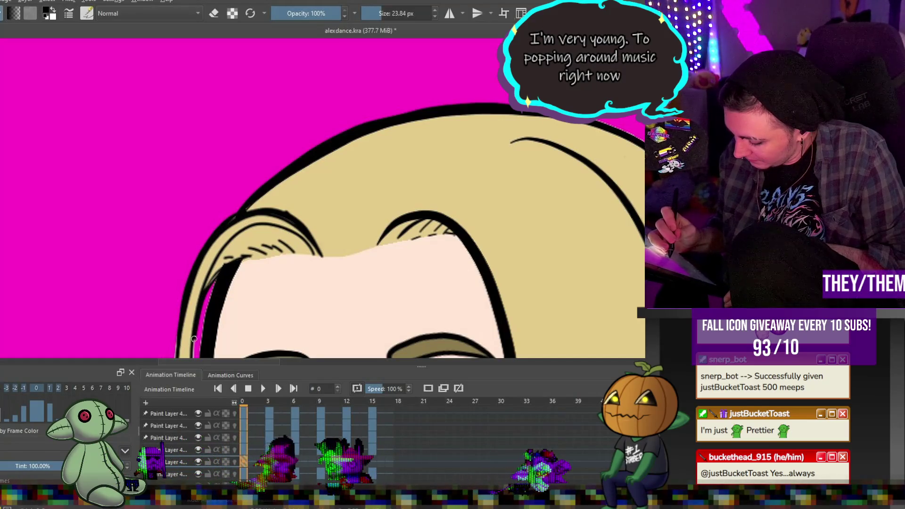
left_click_drag(219, 273, 242, 213)
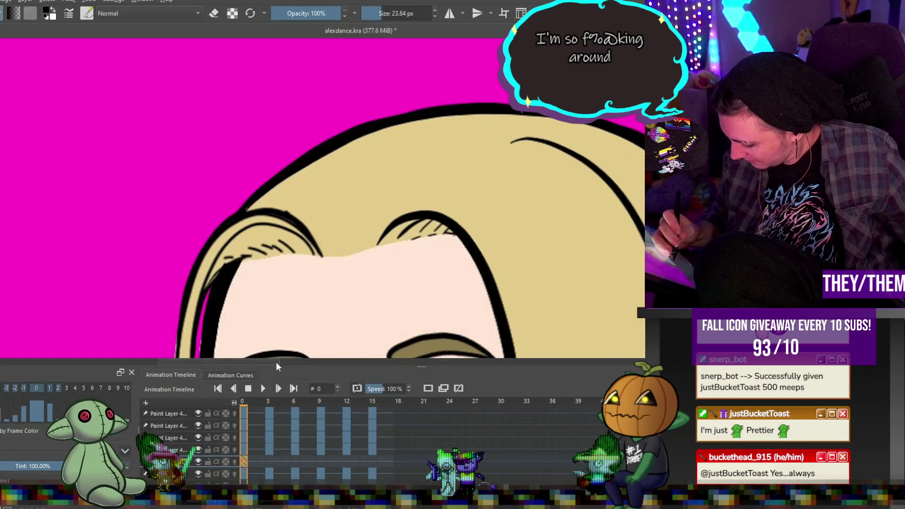
left_click_drag(590, 331, 262, 331)
left_click_drag(411, 261, 411, 69)
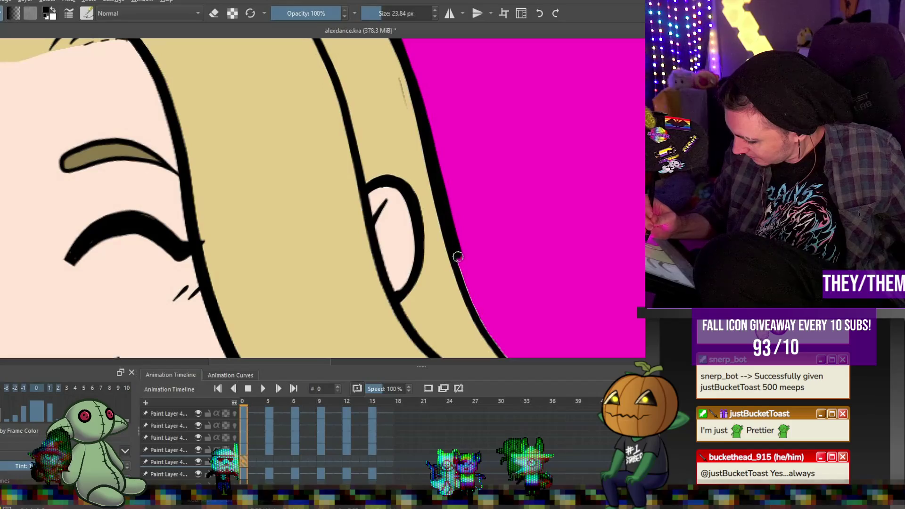
- Thicken the right hair outline and touch up the elbow line by the shirt edge
left_click_drag(475, 306, 475, 123)
left_click_drag(520, 191, 567, 259)
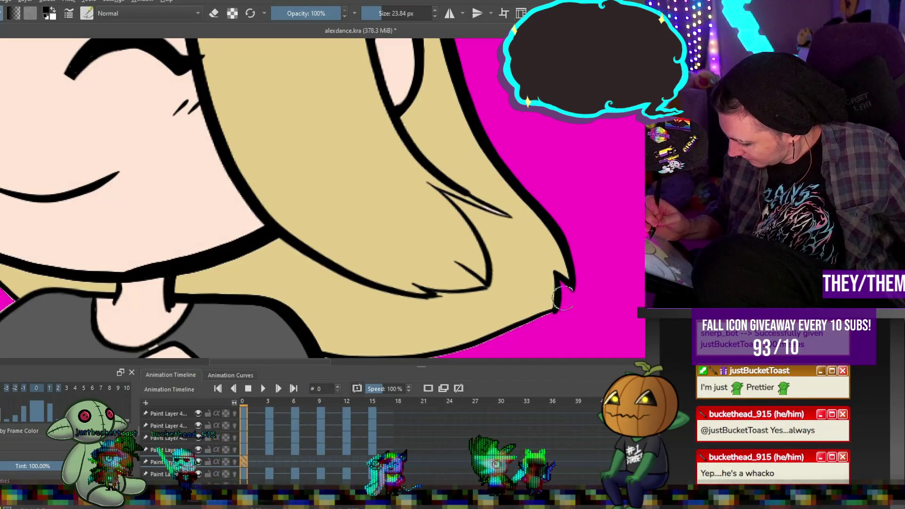
mouse_move(556, 304)
left_mouse_down()
mouse_move(554, 218)
mouse_move(430, 265)
mouse_move(326, 265)
mouse_move(347, 359)
mouse_move(347, 212)
mouse_move(348, 221)
left_mouse_up()
mouse_move(345, 258)
left_mouse_down()
mouse_move(337, 276)
mouse_move(298, 289)
mouse_move(335, 279)
left_mouse_up()
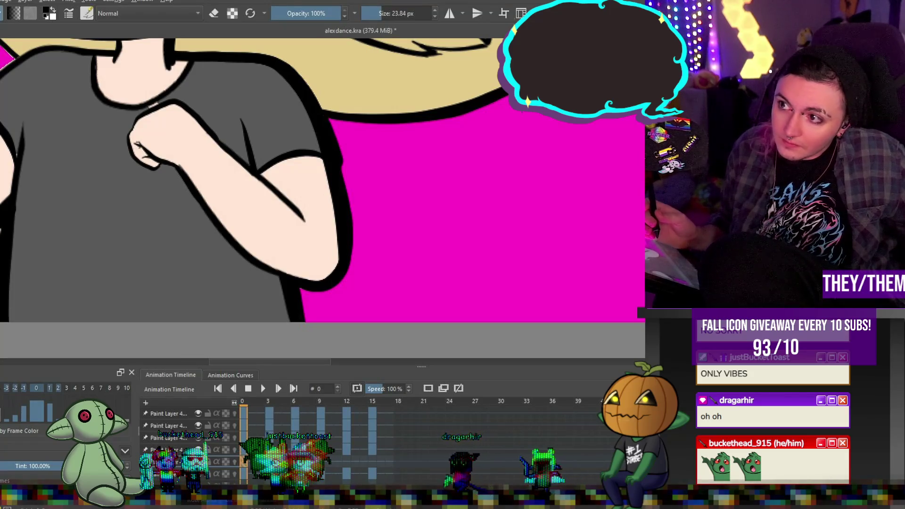
- Fill the magenta gap below the chin with hair colour
left_click_drag(323, 362, 279, 364)
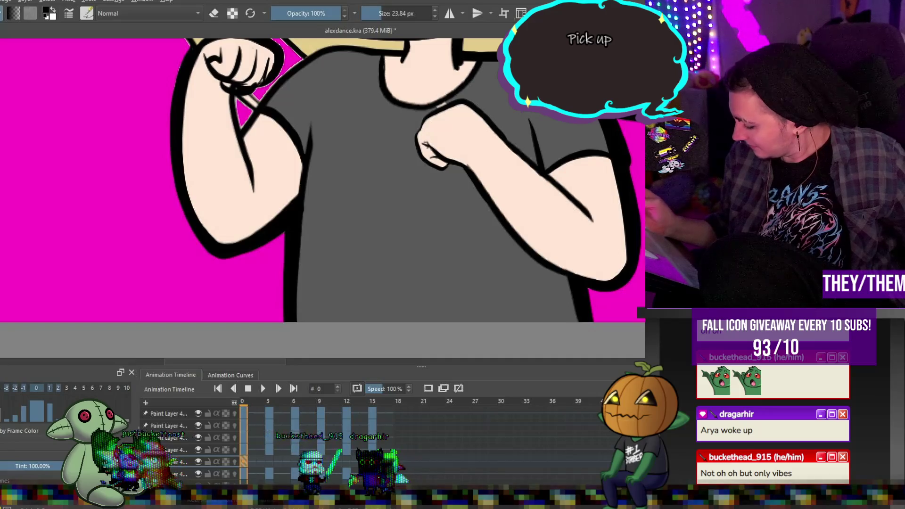
scroll(322, 198, "up", 5)
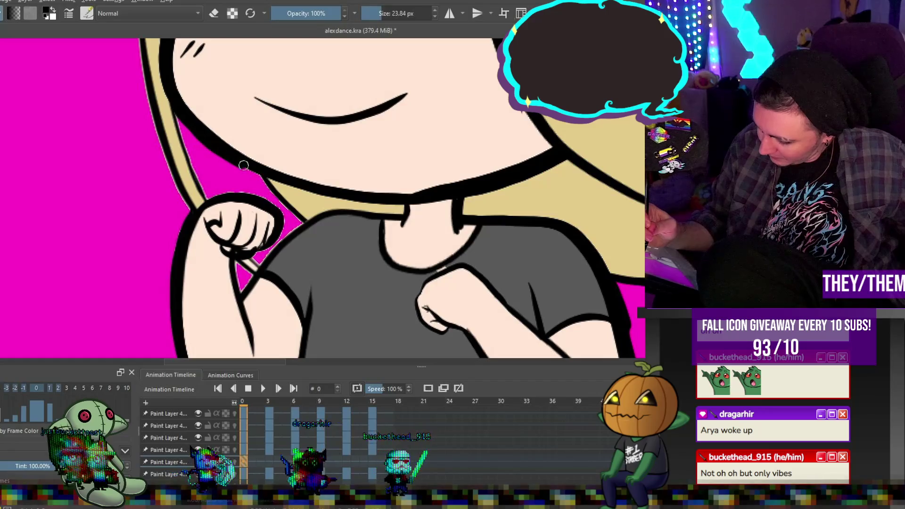
mouse_move(264, 179)
left_mouse_down()
mouse_move(296, 217)
mouse_move(263, 180)
left_mouse_up()
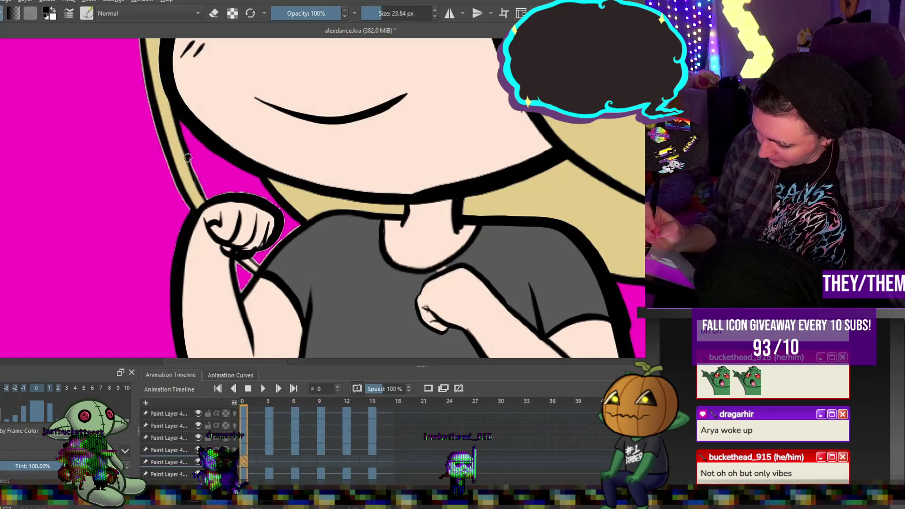
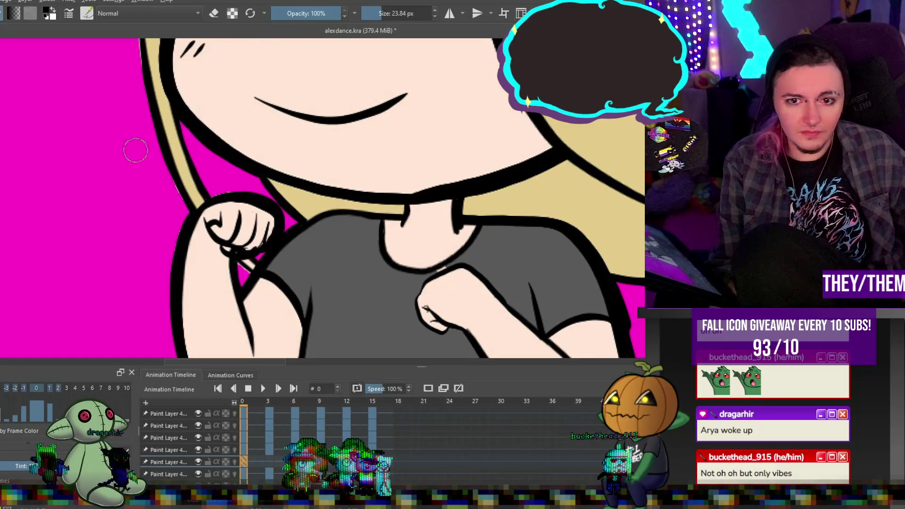
- Add a small touch-up stroke near the left eye on frame 0, then go to frame 3
scroll(131, 153, "down", 5)
scroll(236, 142, "up", 3)
scroll(283, 141, "down", 3)
scroll(300, 145, "up", 5)
scroll(300, 145, "down", 4)
scroll(274, 175, "up", 3)
scroll(272, 168, "down", 3)
scroll(254, 211, "up", 3)
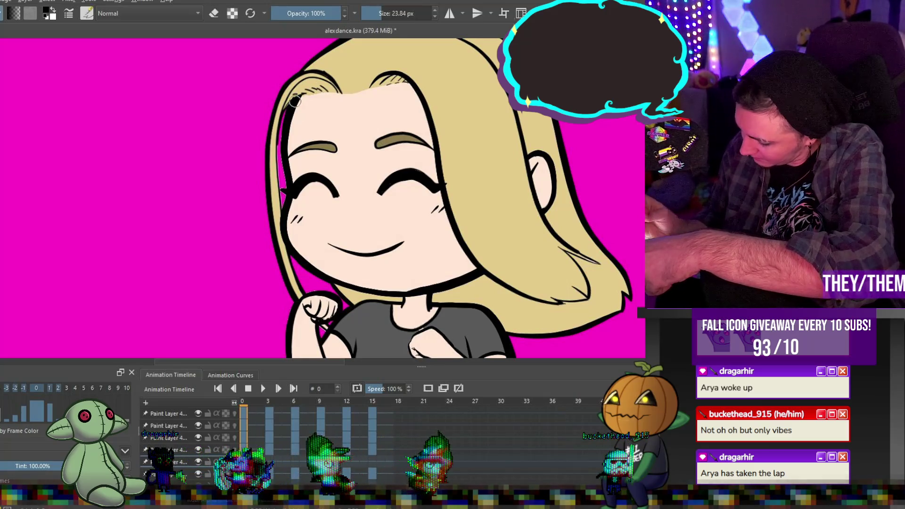
left_click_drag(283, 194, 282, 199)
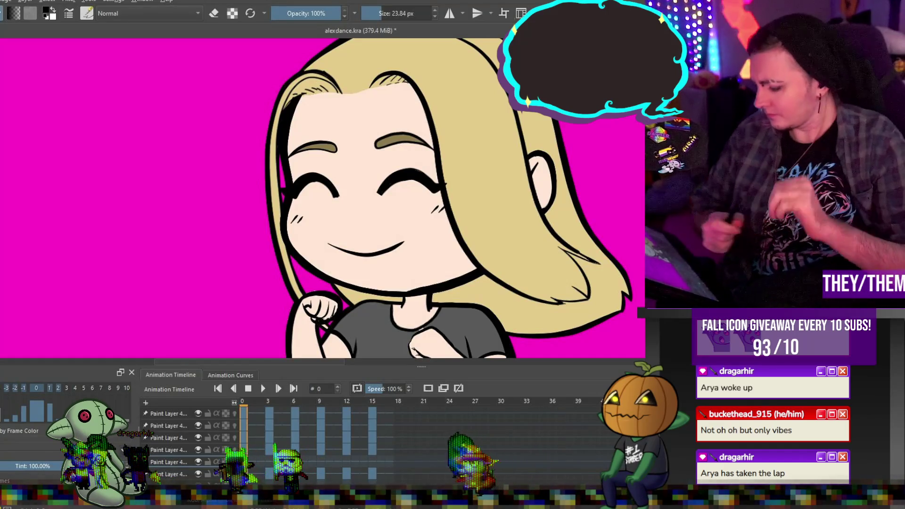
left_click(270, 463)
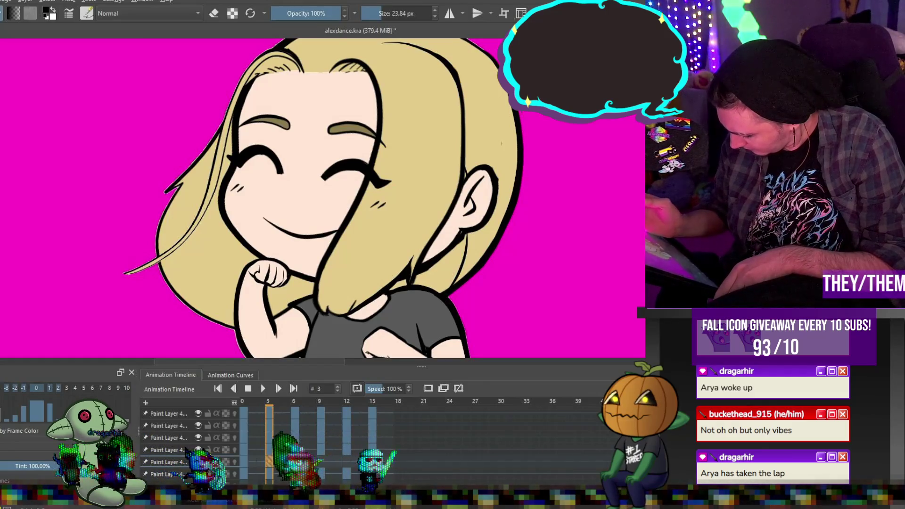
- On frame 3, ink the ear-and-neck line and thicken the left and top-right hair outlines, then go to frame 6
left_click_drag(450, 295, 448, 296)
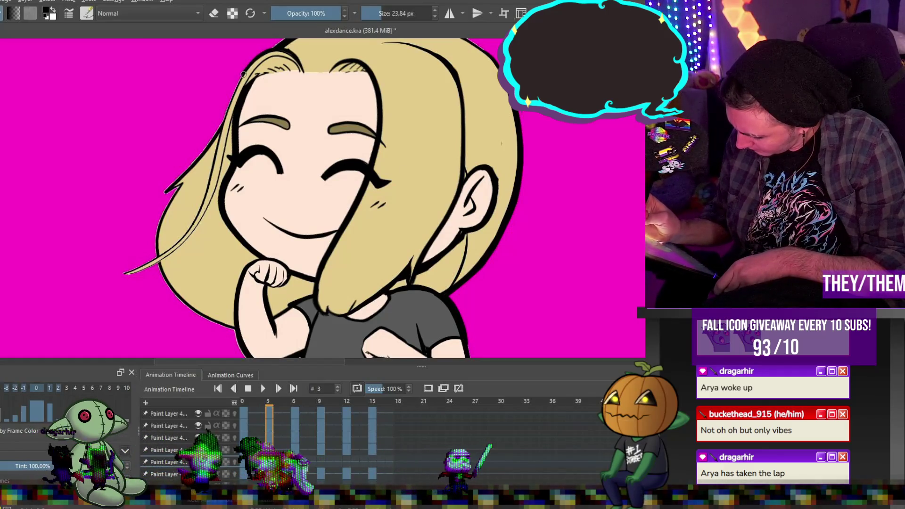
left_click_drag(218, 131, 179, 187)
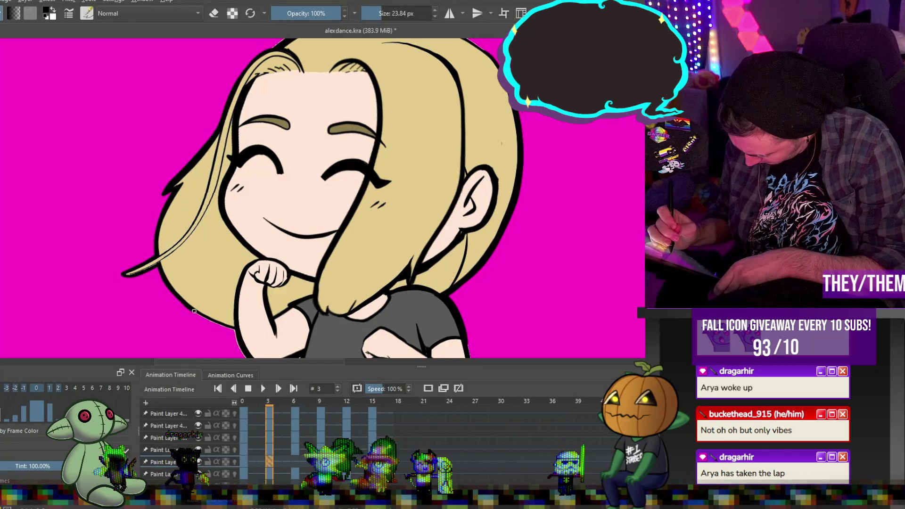
mouse_move(237, 330)
left_mouse_down()
mouse_move(231, 237)
mouse_move(277, 263)
left_mouse_up()
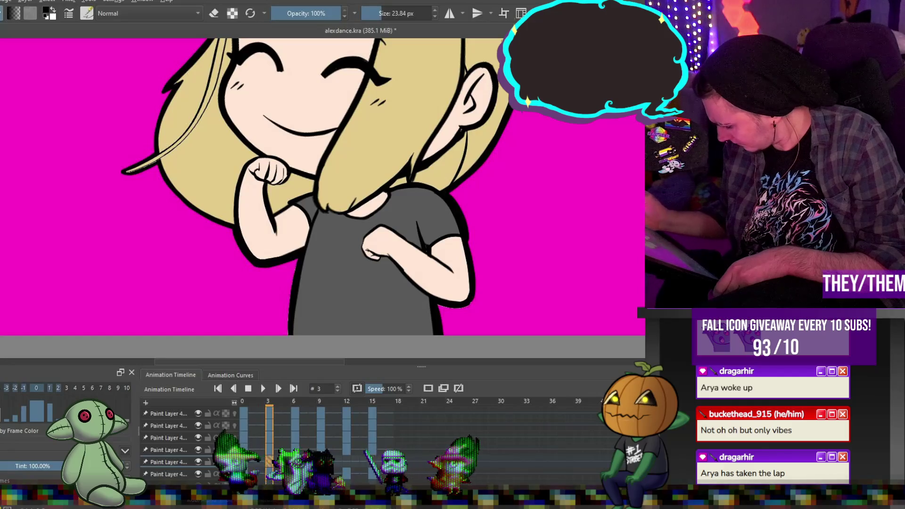
scroll(322, 199, "up", 5)
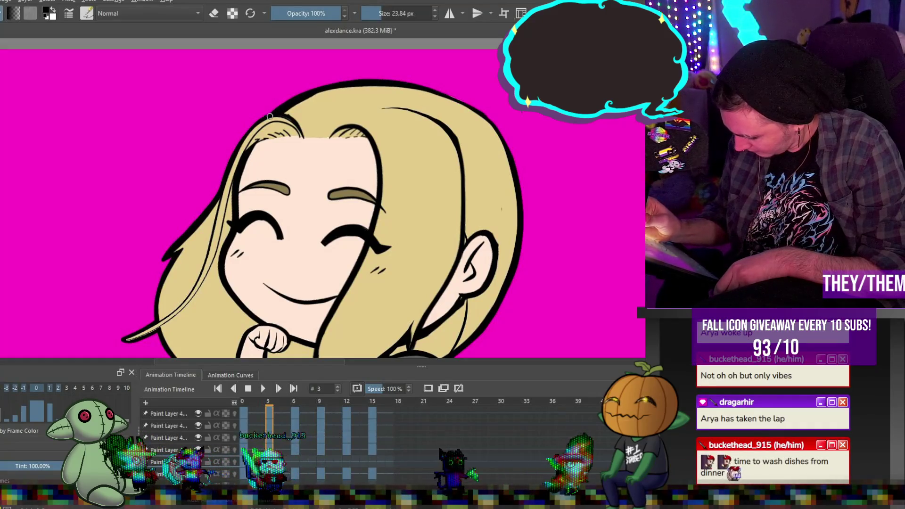
left_click_drag(404, 85, 481, 113)
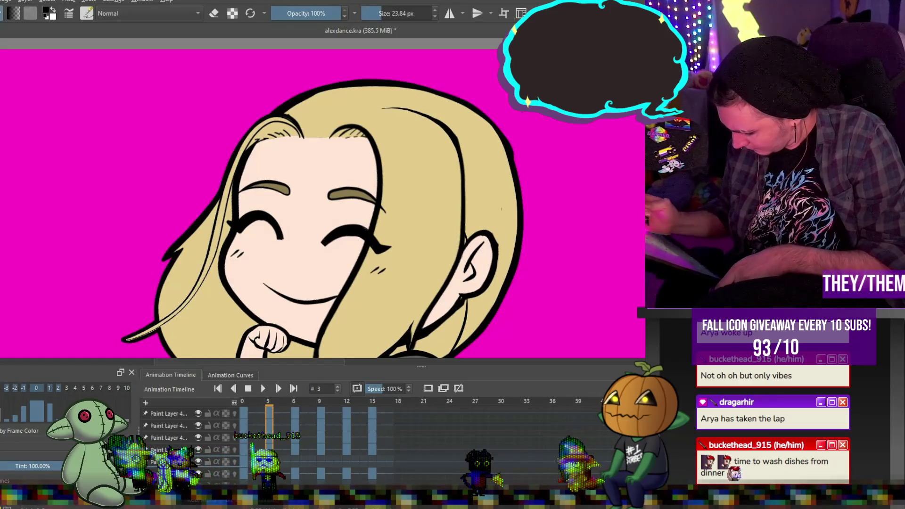
left_click(295, 461)
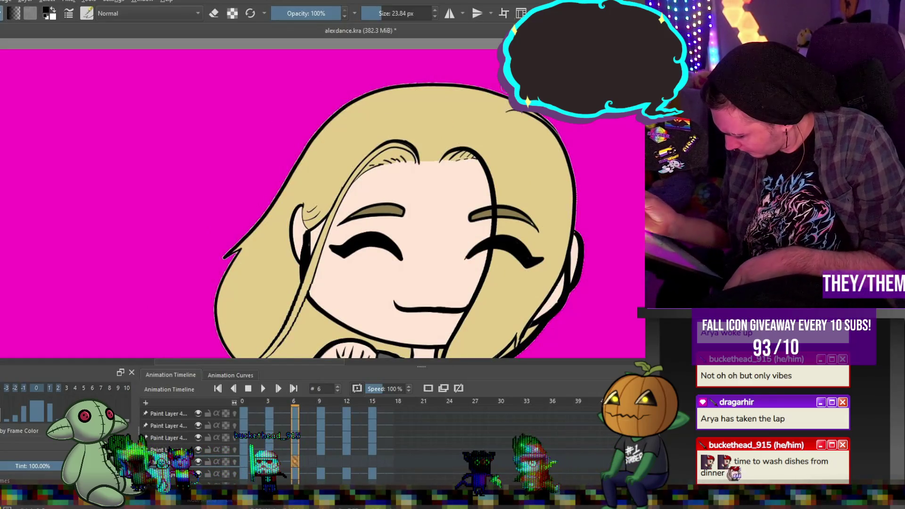
- Redraw frame 6's top and left hair outlines with heavier brush strokes
left_click_drag(445, 84, 377, 89)
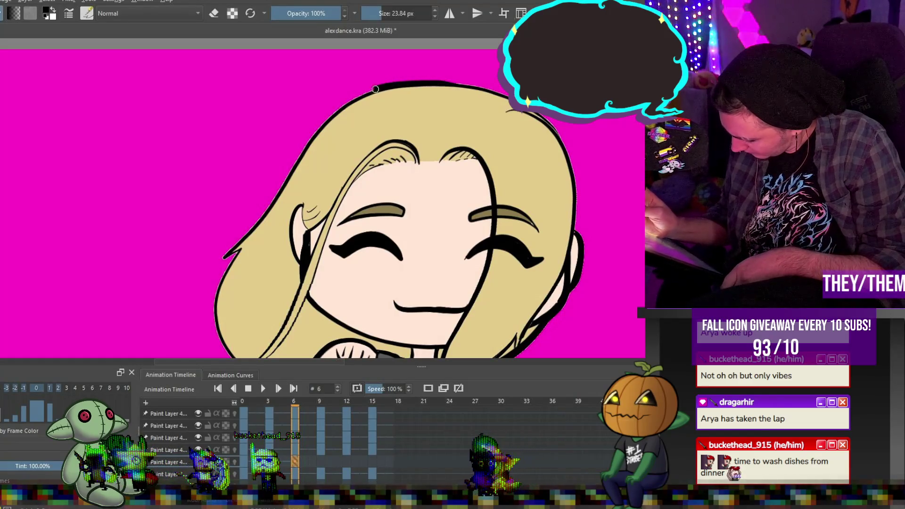
mouse_move(325, 120)
left_mouse_down()
mouse_move(222, 258)
mouse_move(217, 288)
left_mouse_up()
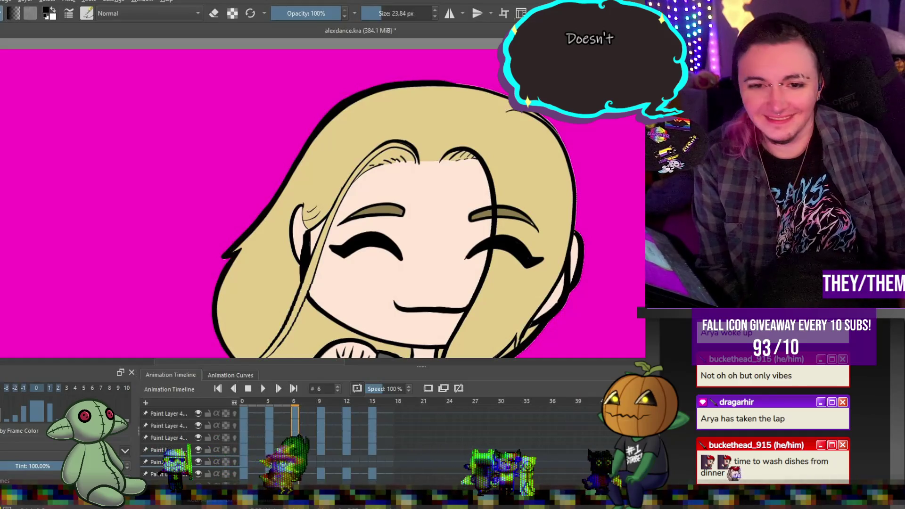
- Thicken the outline across the top of the head on frame 6
scroll(440, 194, "down", 5)
scroll(440, 194, "up", 10)
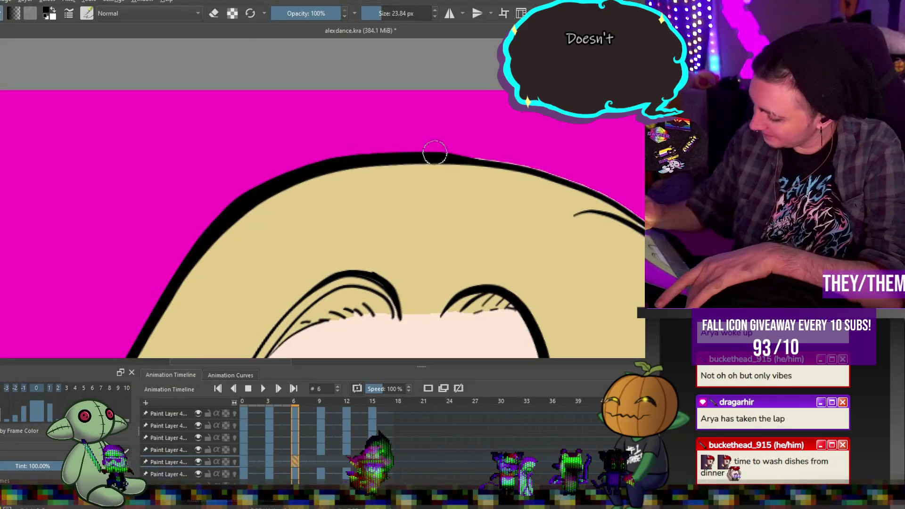
mouse_move(347, 158)
left_mouse_down()
mouse_move(480, 154)
mouse_move(606, 196)
mouse_move(643, 220)
left_mouse_up()
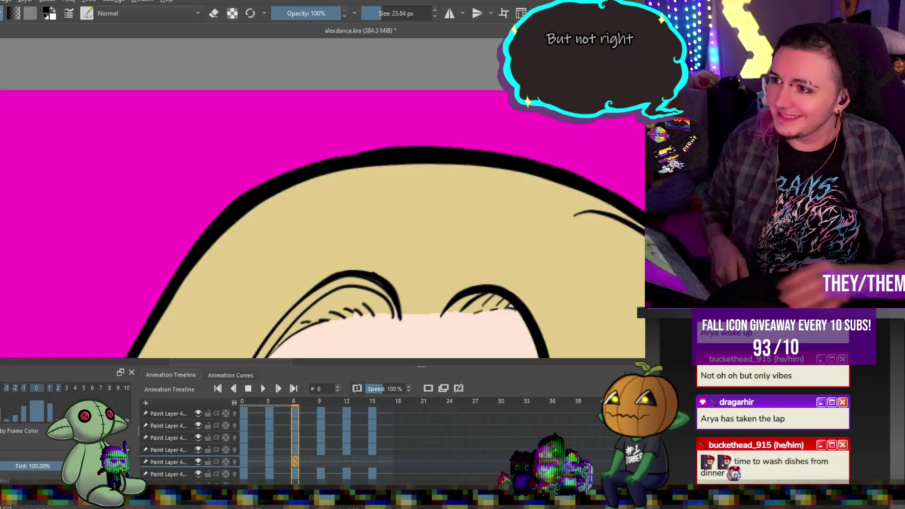
- Ink a heavier outline along the left arm's edge on frame 6
scroll(322, 198, "down", 5)
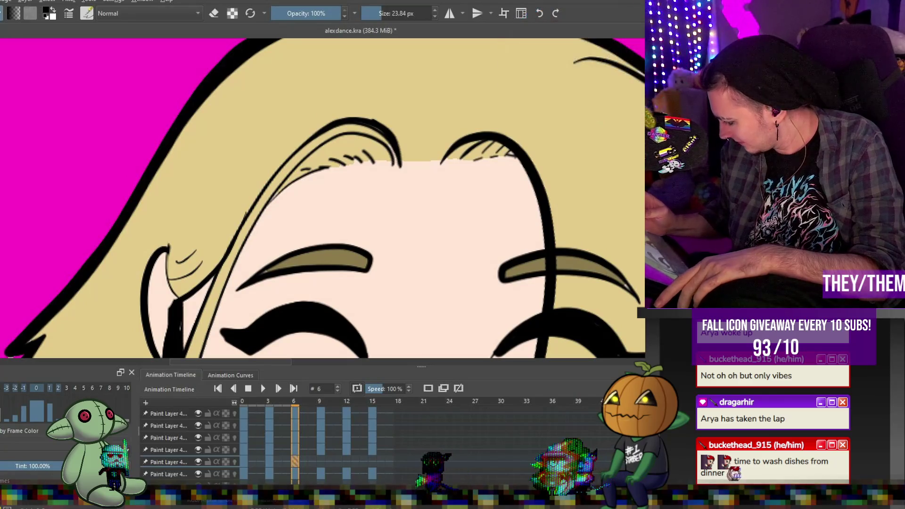
scroll(323, 198, "down", 4)
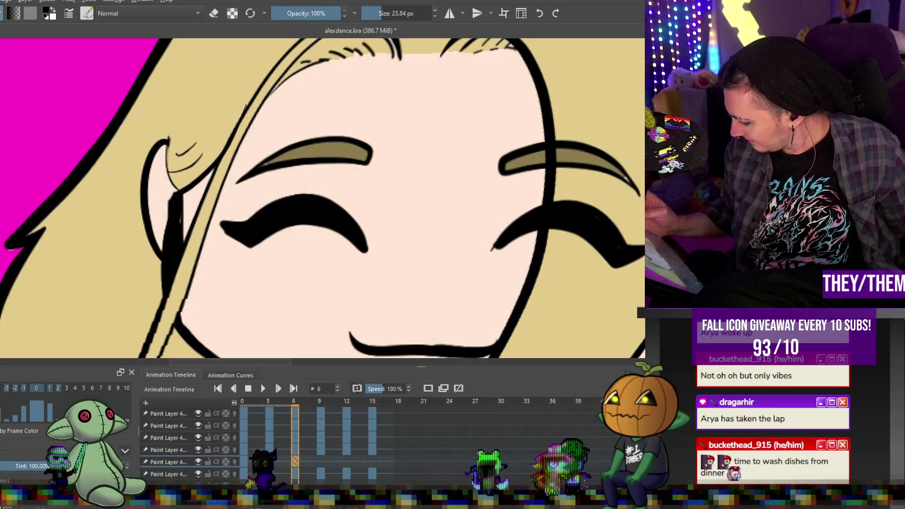
scroll(323, 198, "down", 4)
scroll(322, 198, "down", 1)
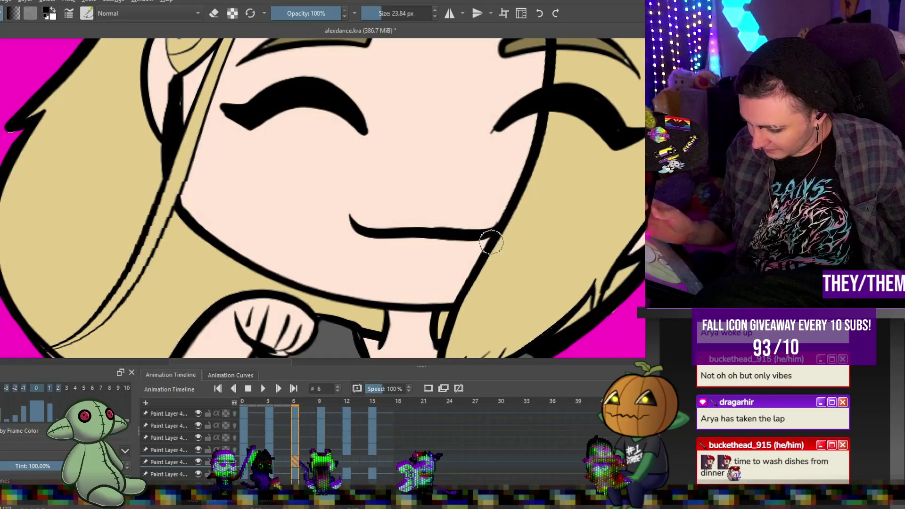
scroll(322, 198, "down", 5)
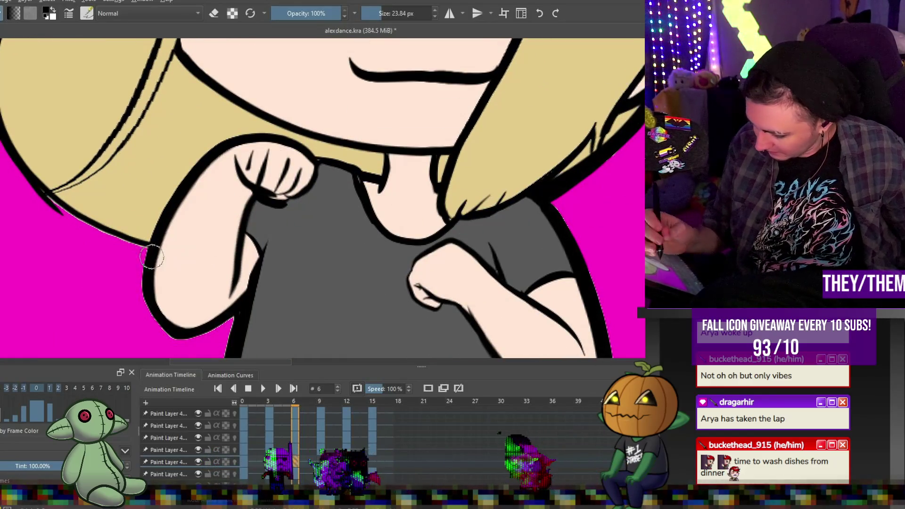
mouse_move(148, 245)
left_mouse_down()
mouse_move(146, 311)
mouse_move(184, 340)
mouse_move(234, 304)
left_mouse_up()
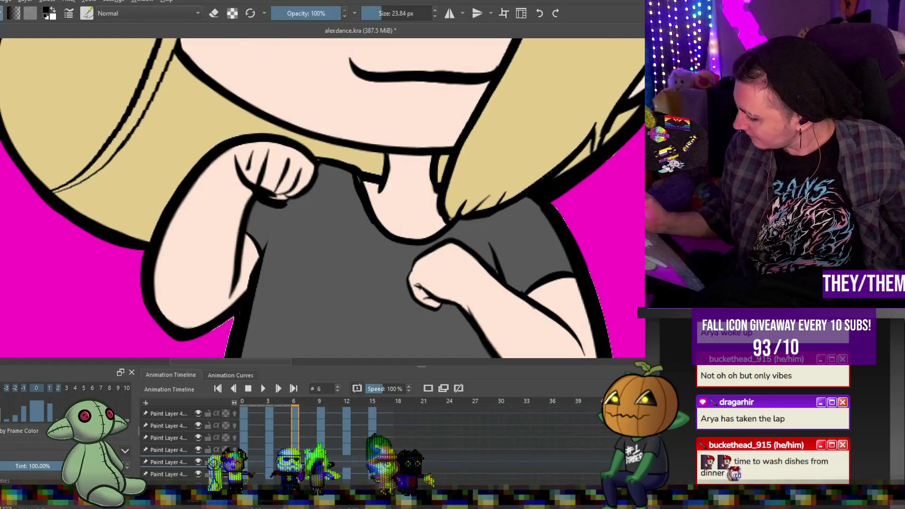
scroll(517, 209, "down", 5)
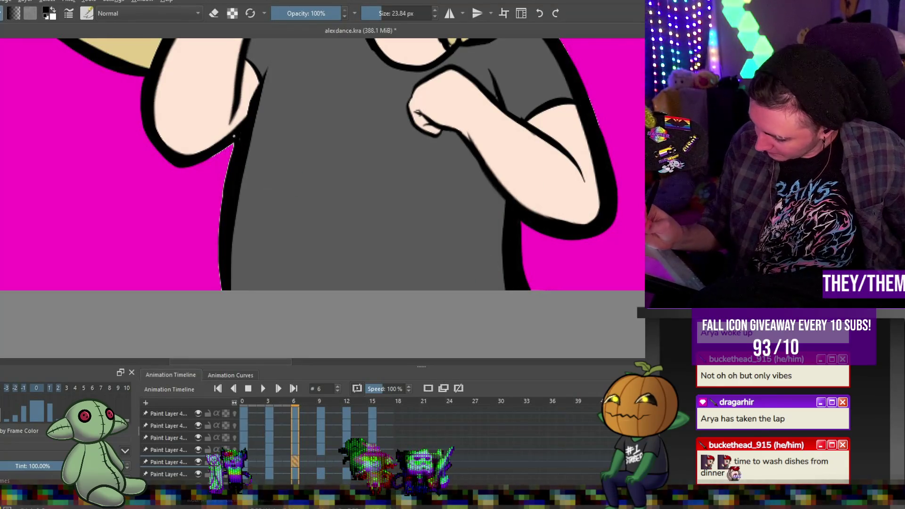
- Touch up the lower arm outline on frame 6
left_click_drag(221, 277, 222, 249)
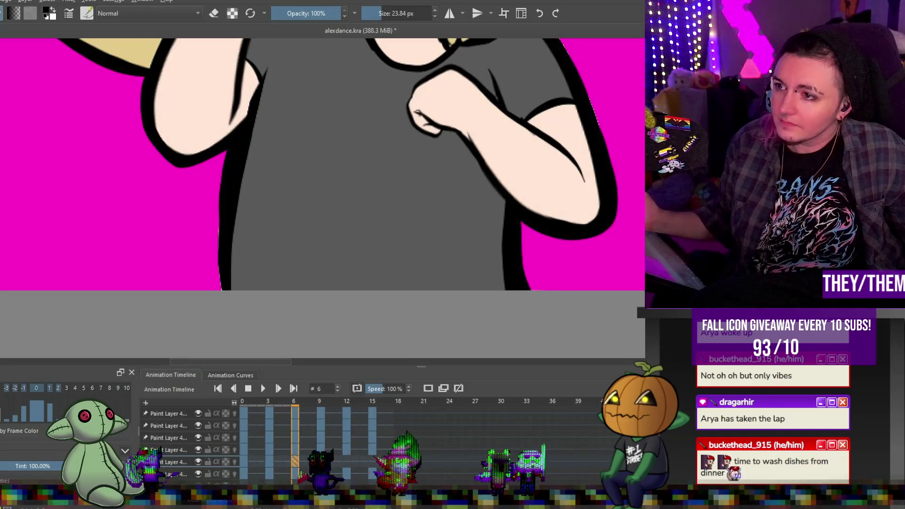
scroll(322, 198, "up", 10)
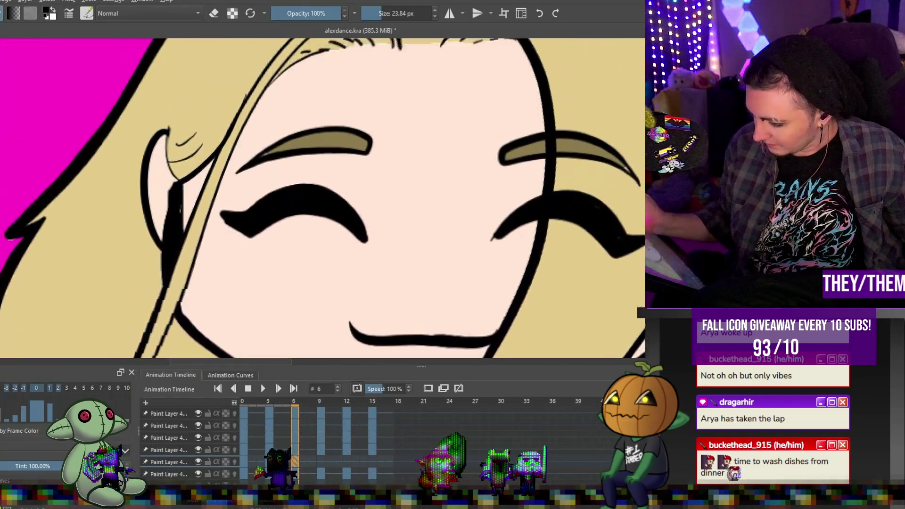
scroll(323, 198, "down", 10)
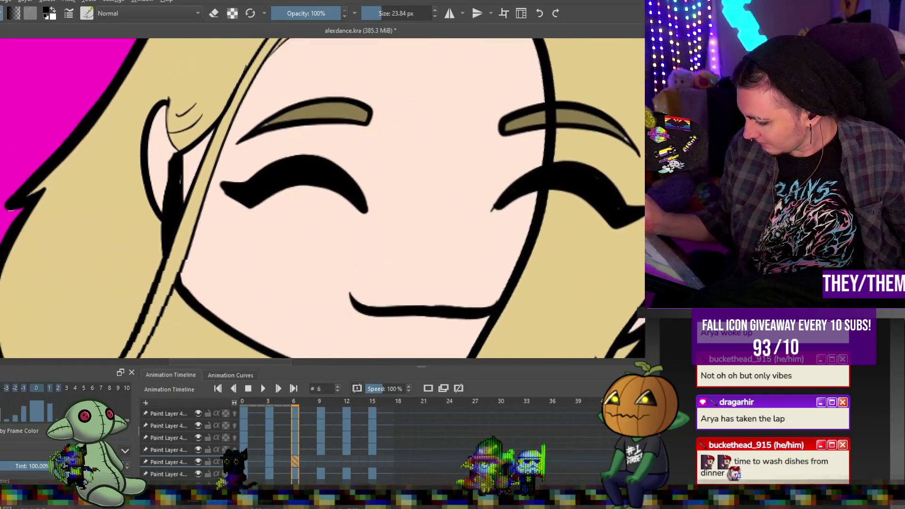
scroll(323, 198, "up", 2)
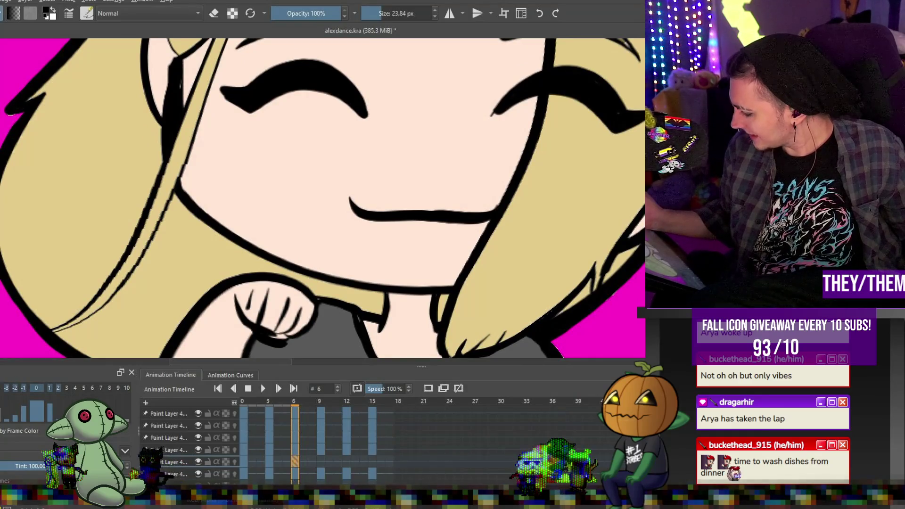
- On the top paint layer, thicken the inner outline of the left hair strand
left_click(168, 414)
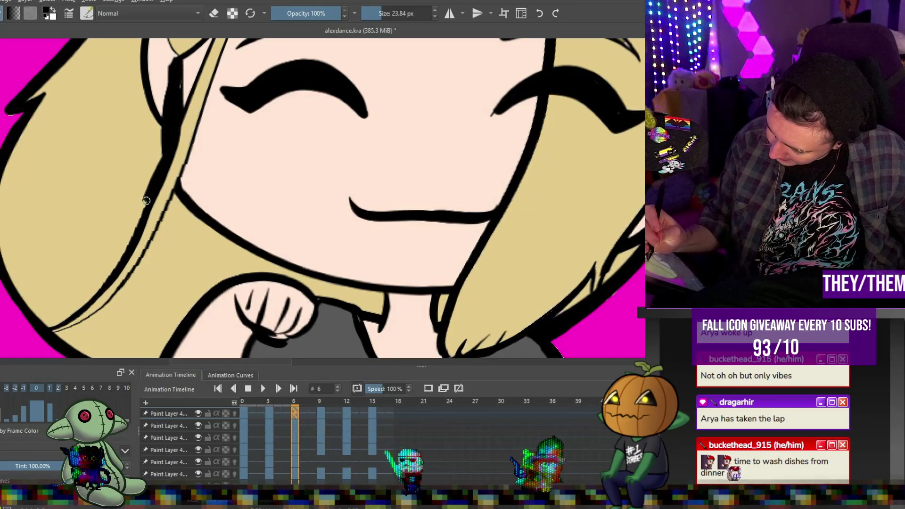
mouse_move(216, 59)
left_mouse_down()
mouse_move(144, 249)
mouse_move(117, 290)
mouse_move(72, 326)
mouse_move(42, 336)
left_mouse_up()
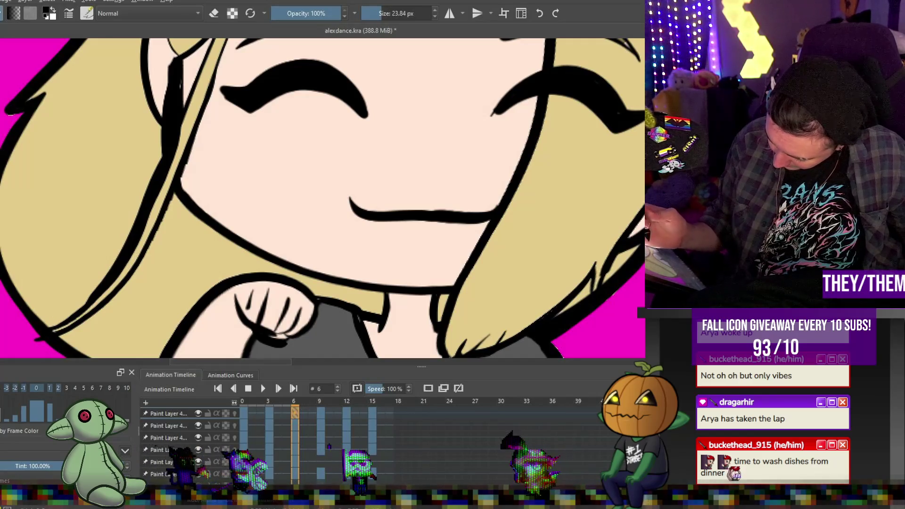
key("ctrl+z")
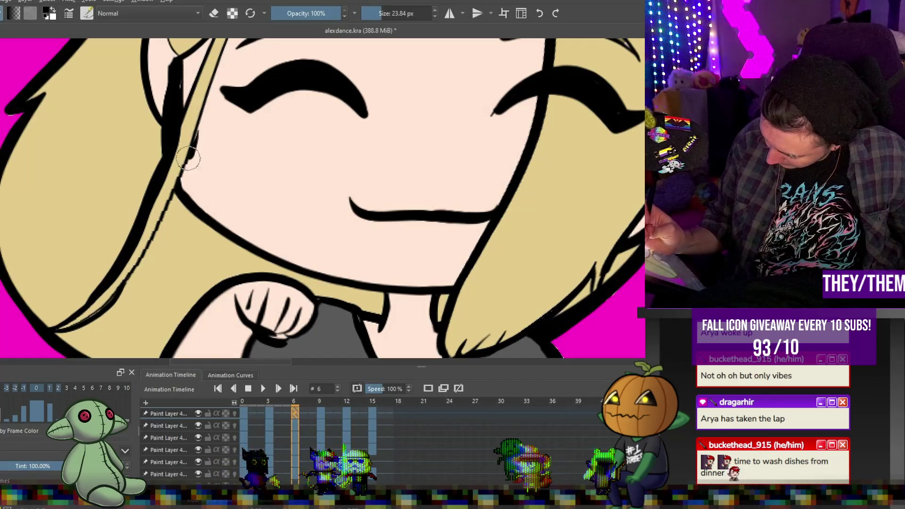
left_click_drag(192, 142, 176, 187)
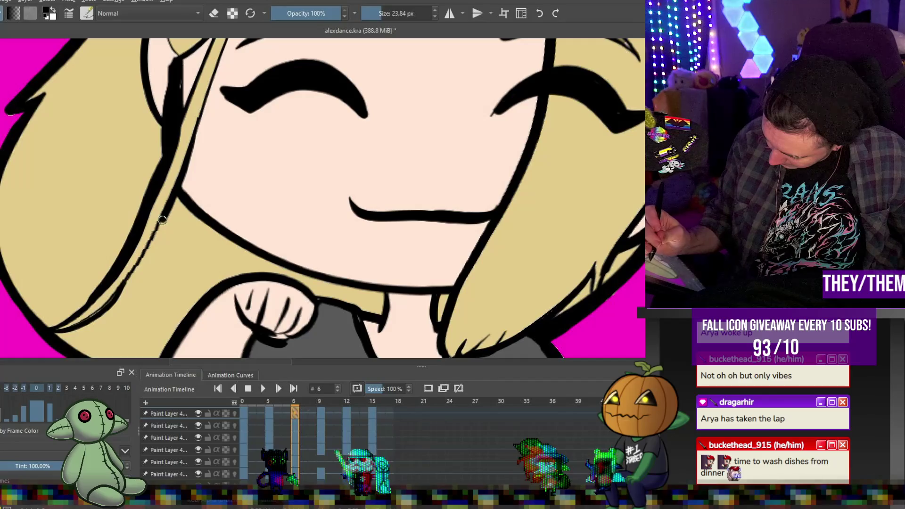
left_click_drag(155, 241, 132, 271)
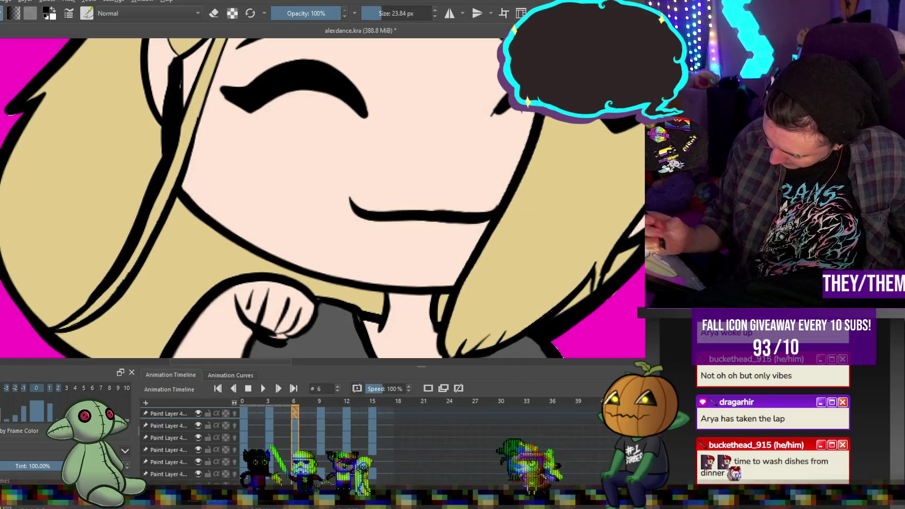
key("e")
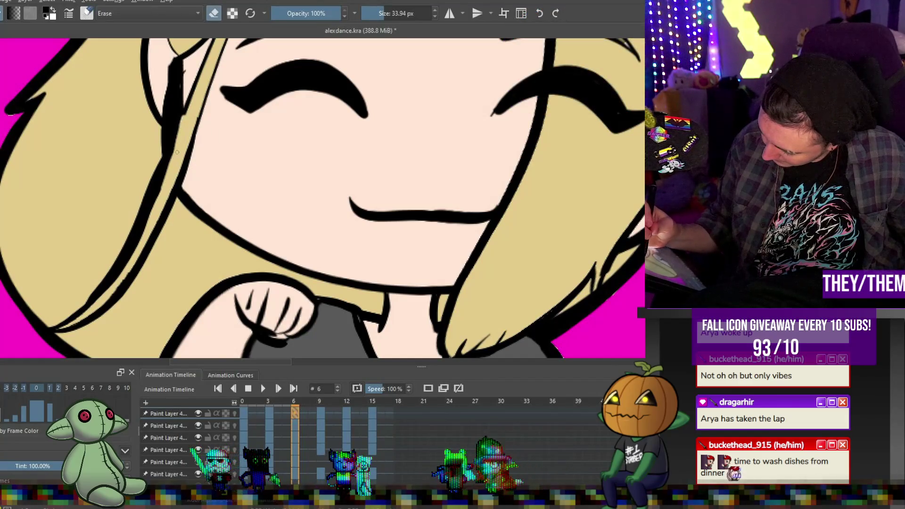
key("e")
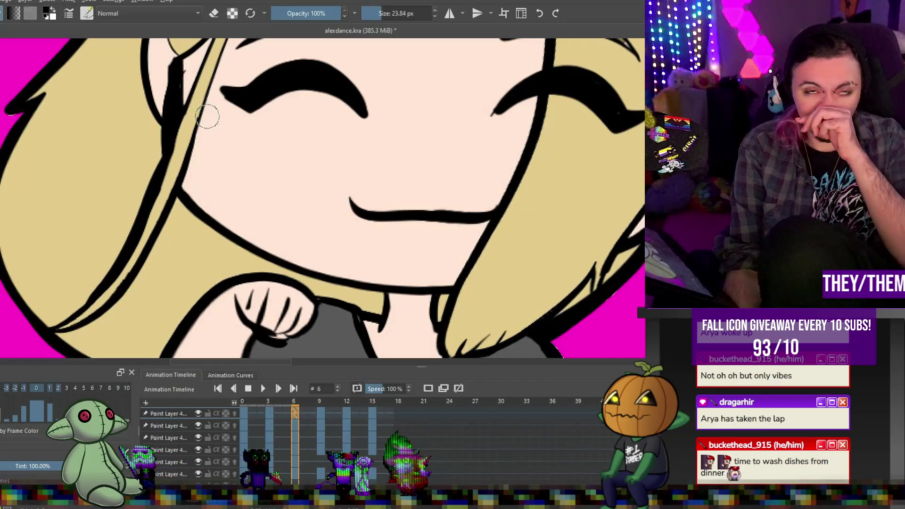
scroll(352, 192, "down", 6)
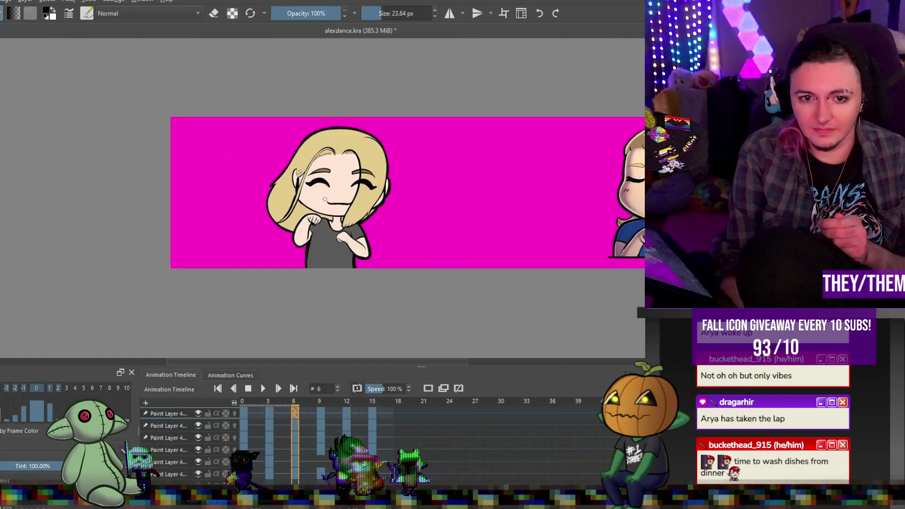
scroll(352, 193, "down", 1)
scroll(371, 155, "up", 1)
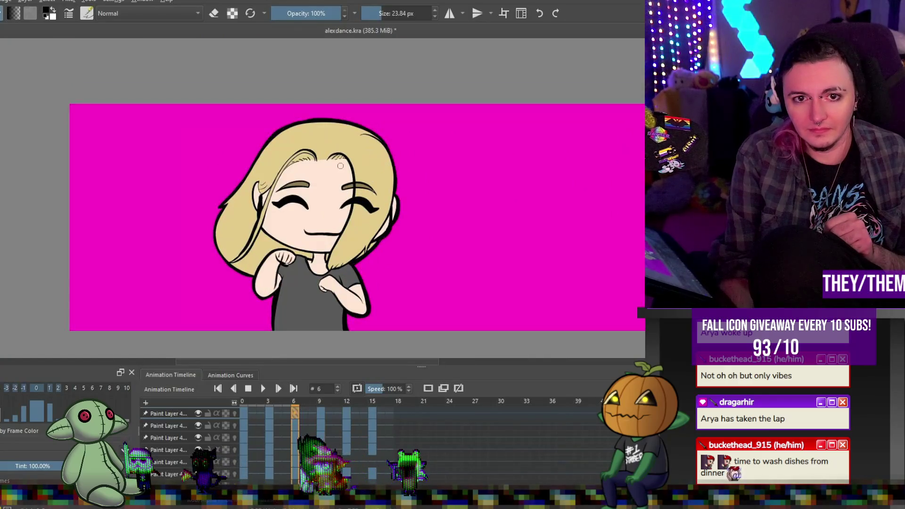
- Go to frame 9 and turn off onion skinning to hide neighbouring frames' ghosts
left_click(321, 413)
key("minus")
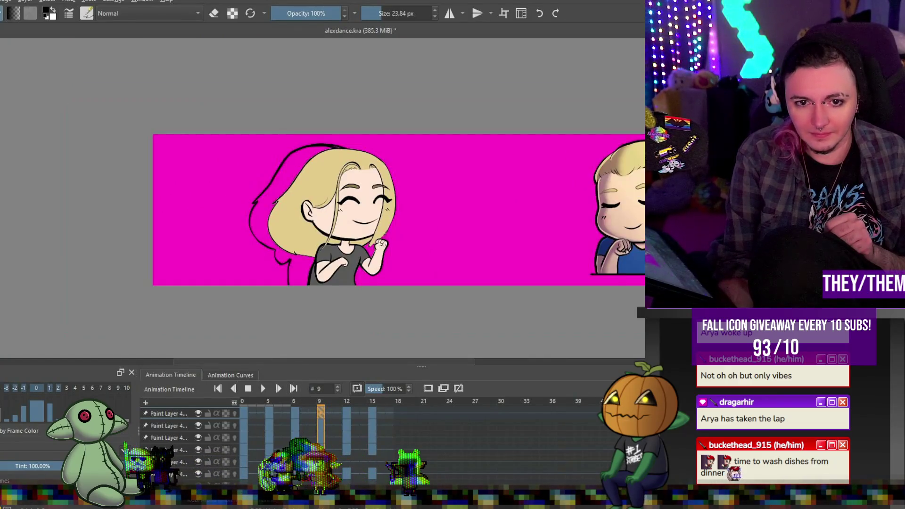
key("plus")
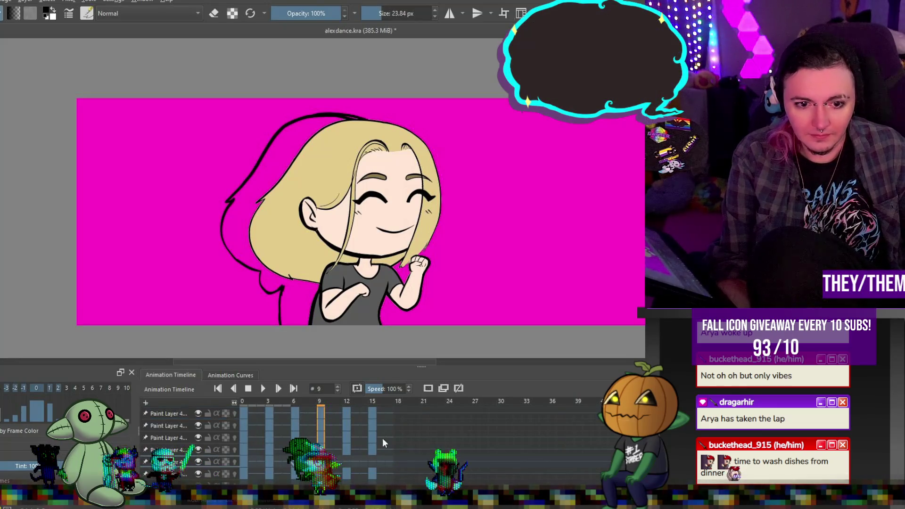
left_click(427, 389)
scroll(361, 201, "down", 2)
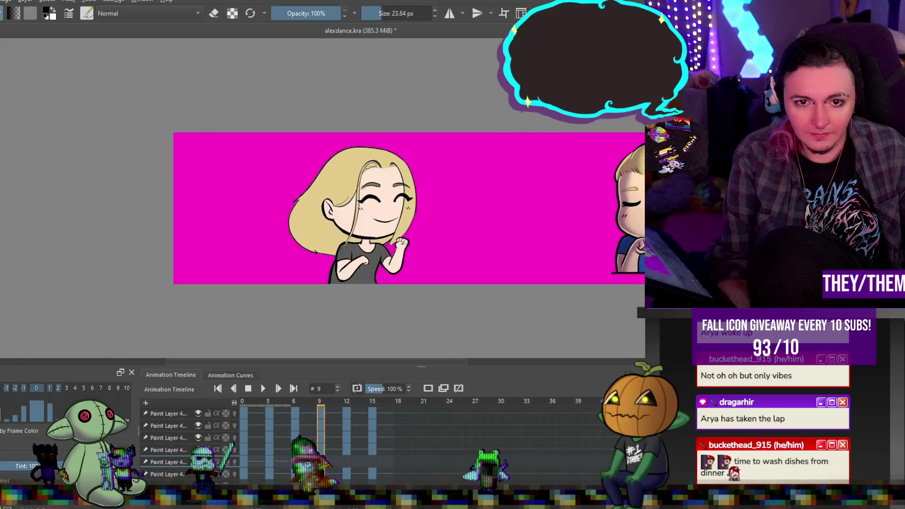
scroll(306, 206, "up", 5)
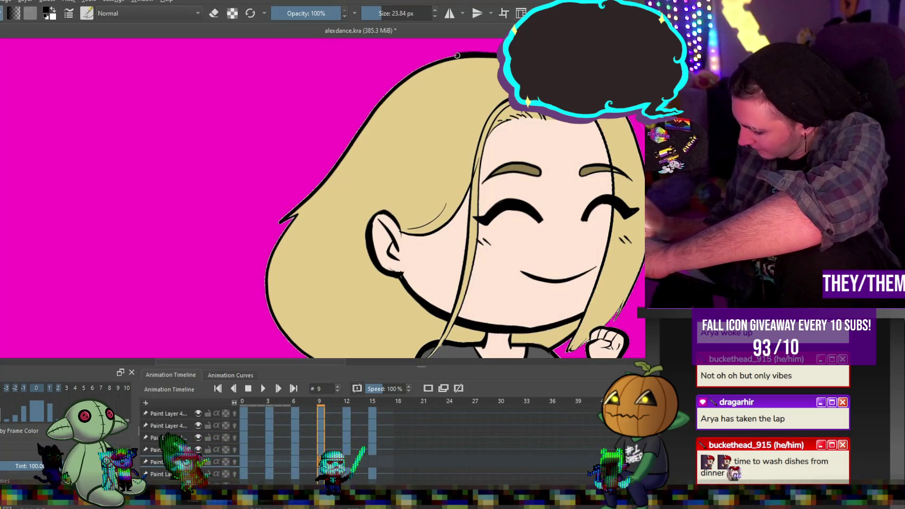
- Trace frame 9's top and left hair outlines into bold black strokes
left_click_drag(395, 86, 349, 143)
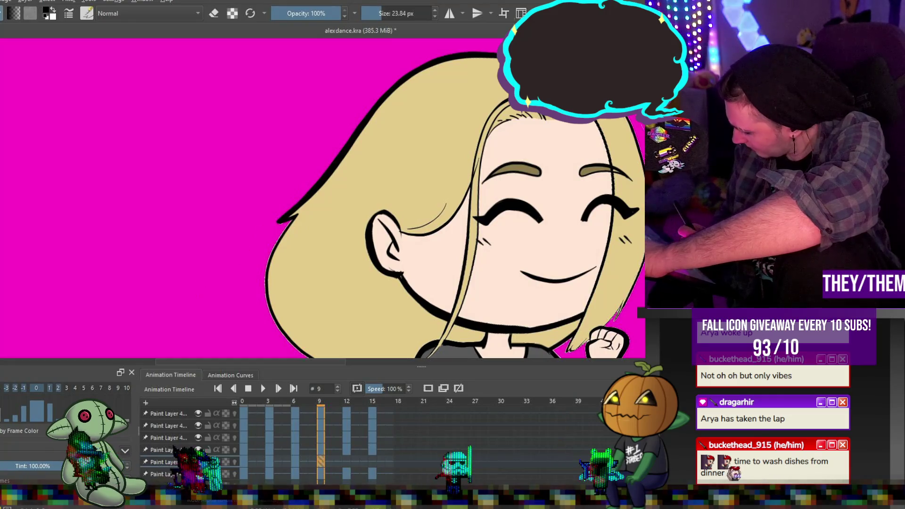
mouse_move(289, 218)
left_mouse_down()
mouse_move(266, 268)
mouse_move(267, 305)
mouse_move(309, 358)
left_mouse_up()
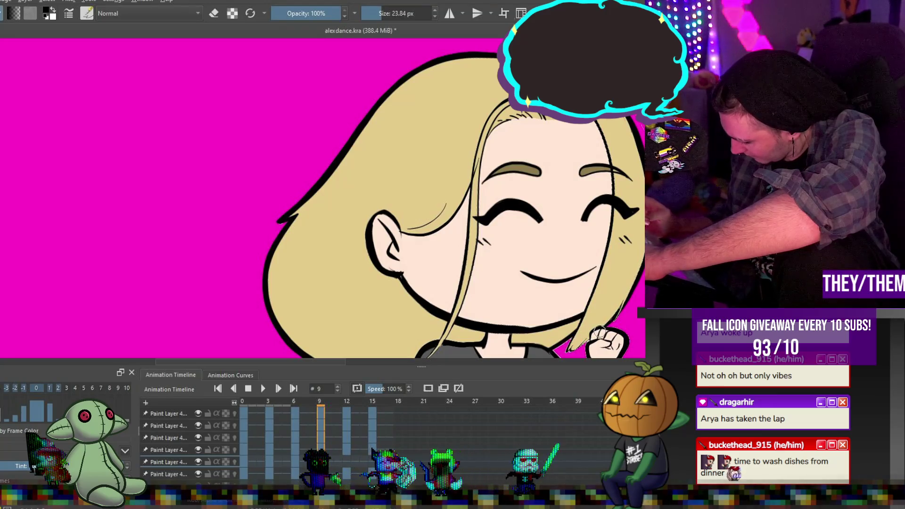
scroll(575, 222, "down", 4)
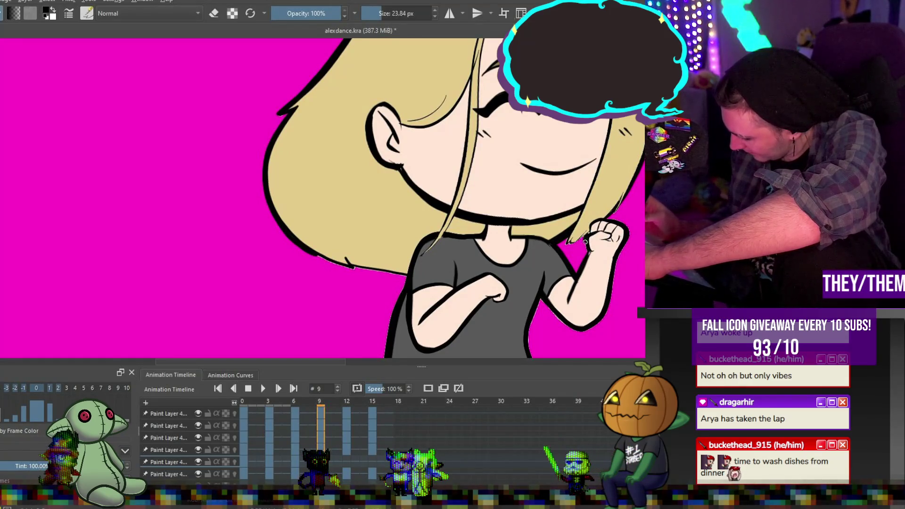
- Touch up the lines near frame 9's raised fist, switch to the eraser, and go to frame 7
left_click_drag(584, 239, 568, 235)
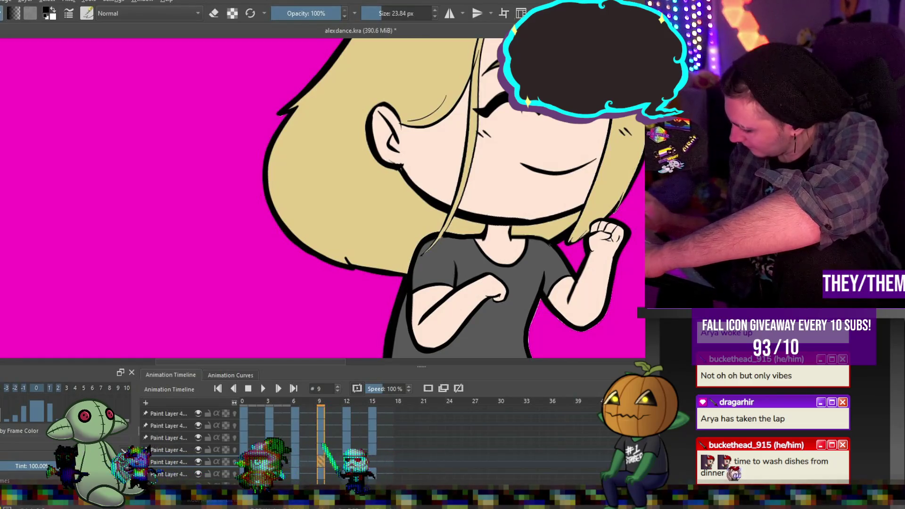
scroll(402, 285, "down", 3)
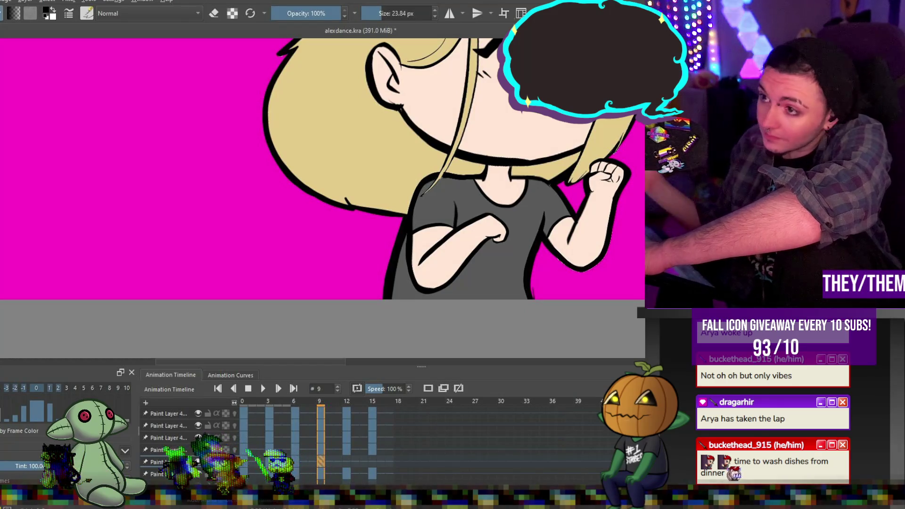
key("e")
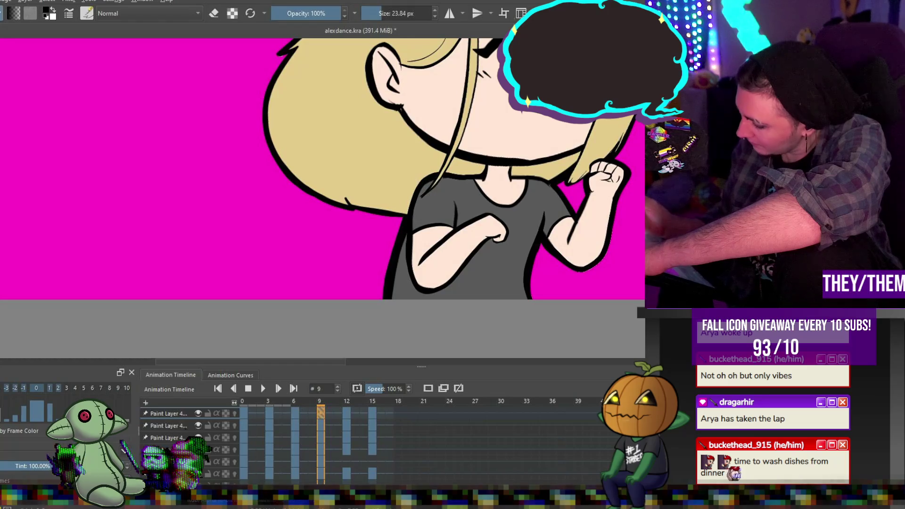
scroll(452, 197, "up", 4)
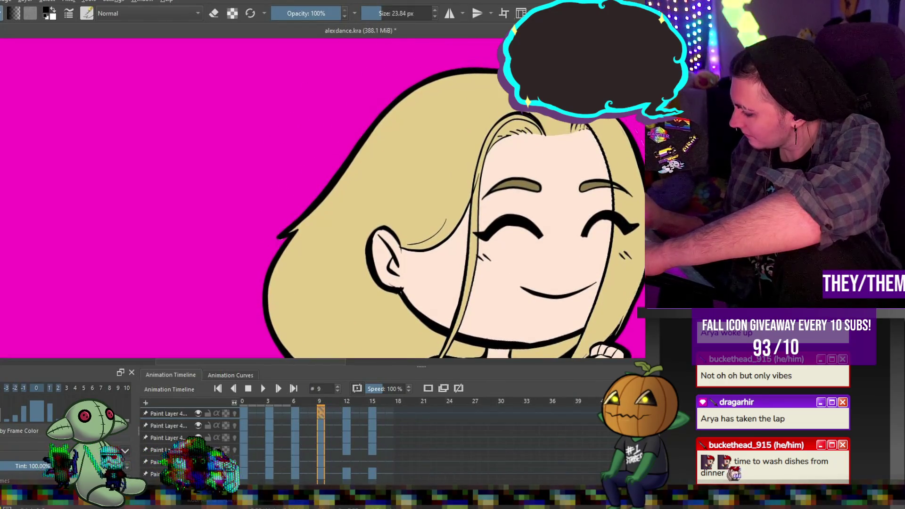
scroll(452, 198, "down", 3)
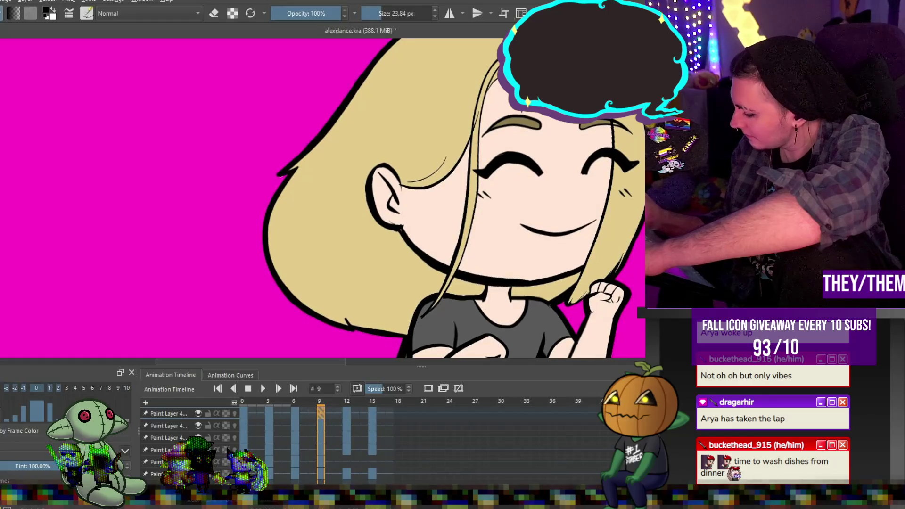
scroll(452, 198, "up", 1)
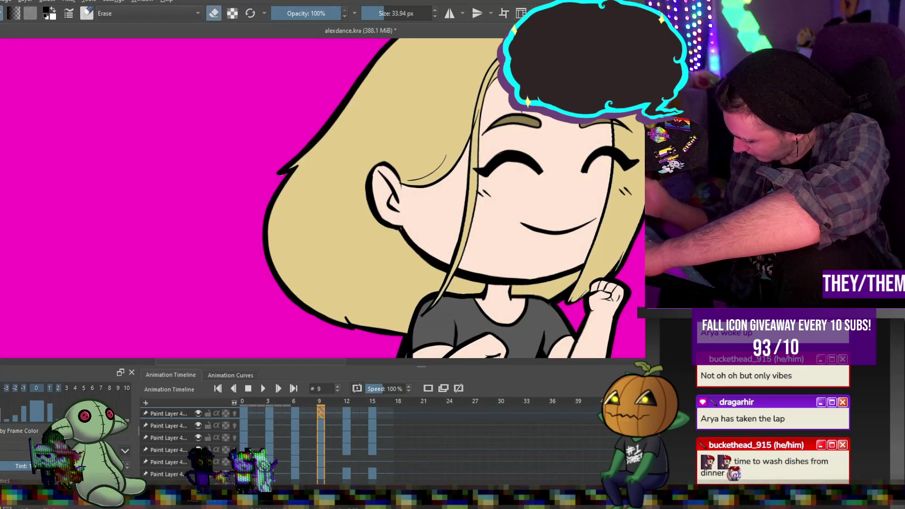
left_click(301, 412)
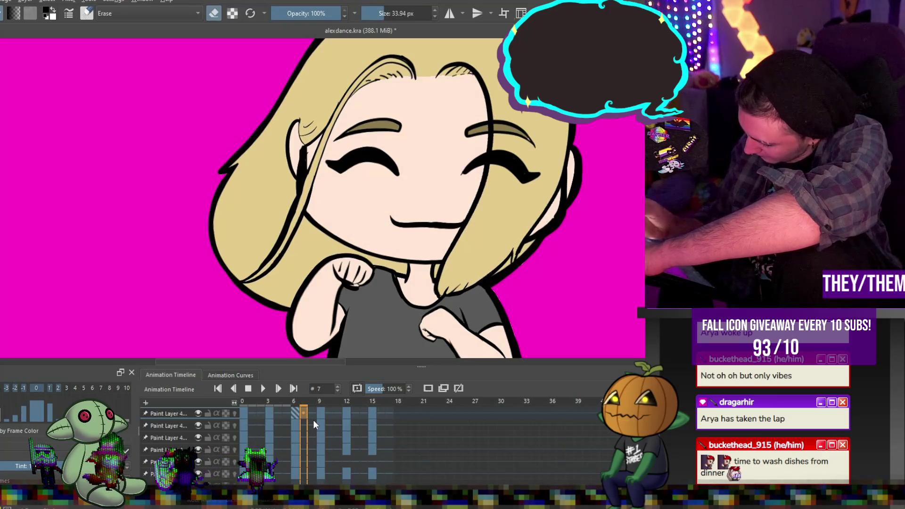
- Switch back to painting and add a short stroke beside the ear on frame 7
key("e")
left_click_drag(297, 127, 300, 145)
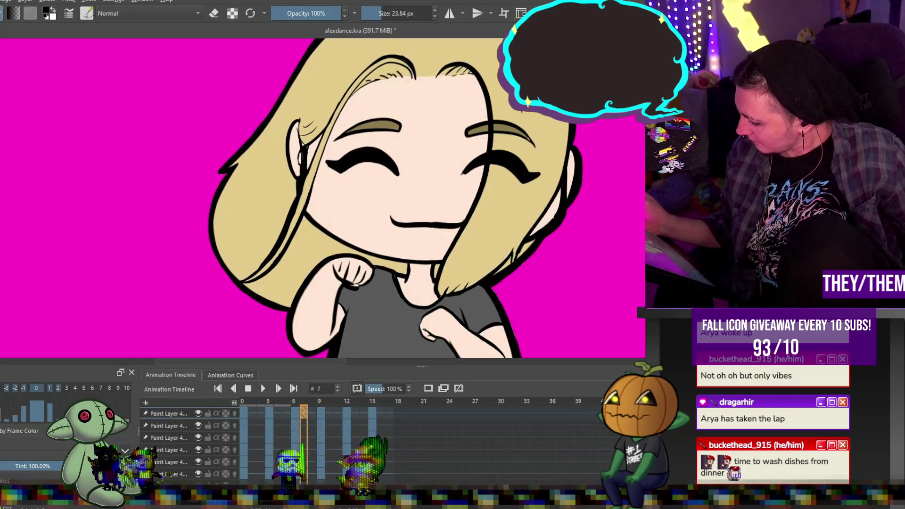
scroll(322, 198, "down", 3)
scroll(322, 197, "up", 2)
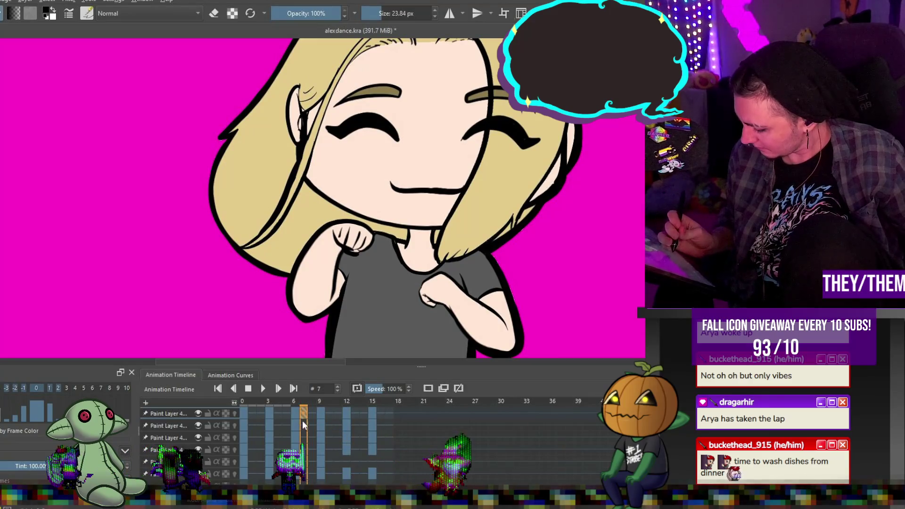
- Step from frame 6 to frame 12 and undo the stray black stroke there
left_click(293, 409)
left_click(346, 414)
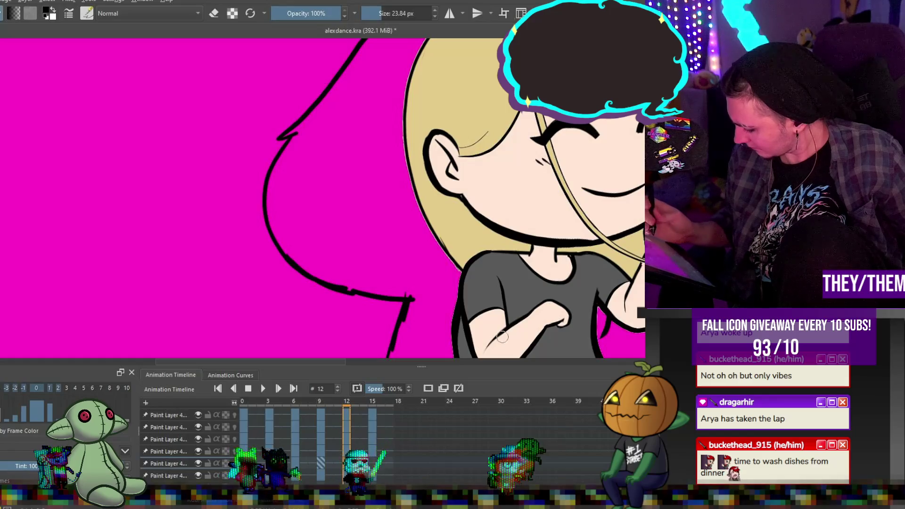
key("ctrl+z")
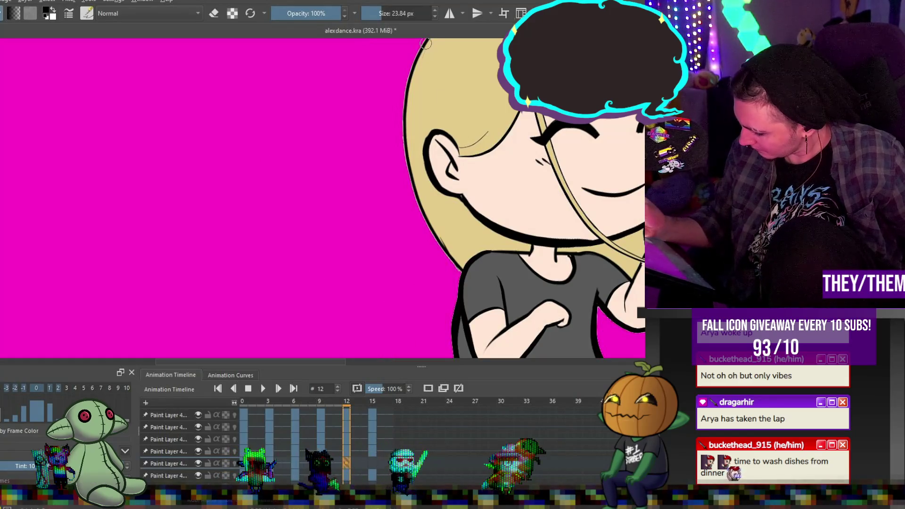
- Thicken the hair's left outline on frame 12, then pan the canvas
left_click_drag(408, 75, 407, 184)
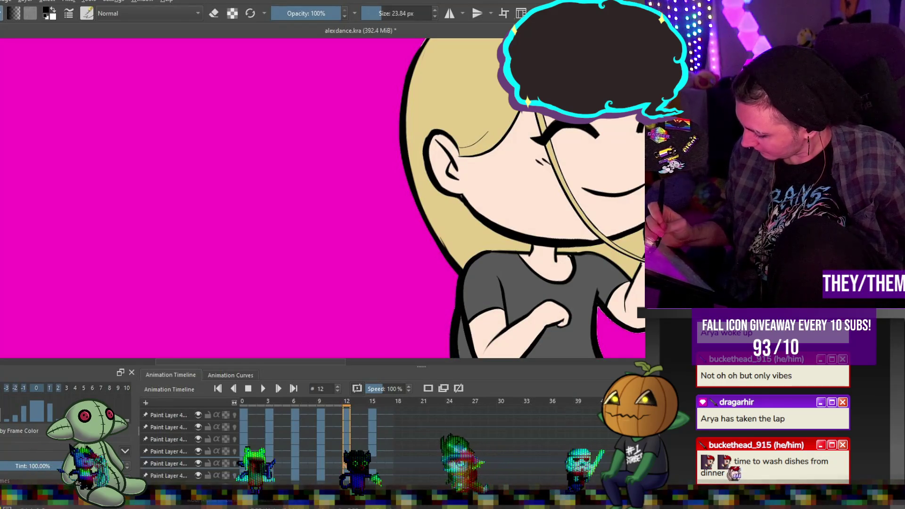
scroll(452, 219, "down", 3)
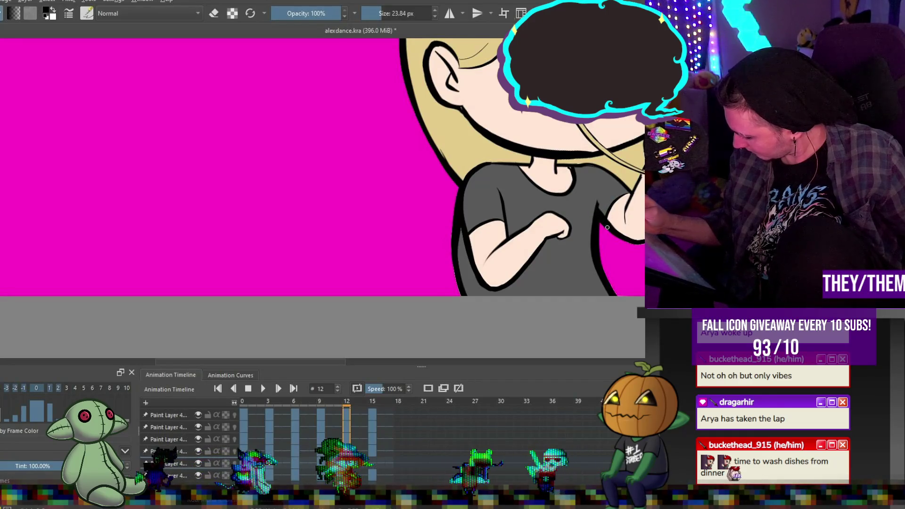
left_click_drag(341, 360, 401, 361)
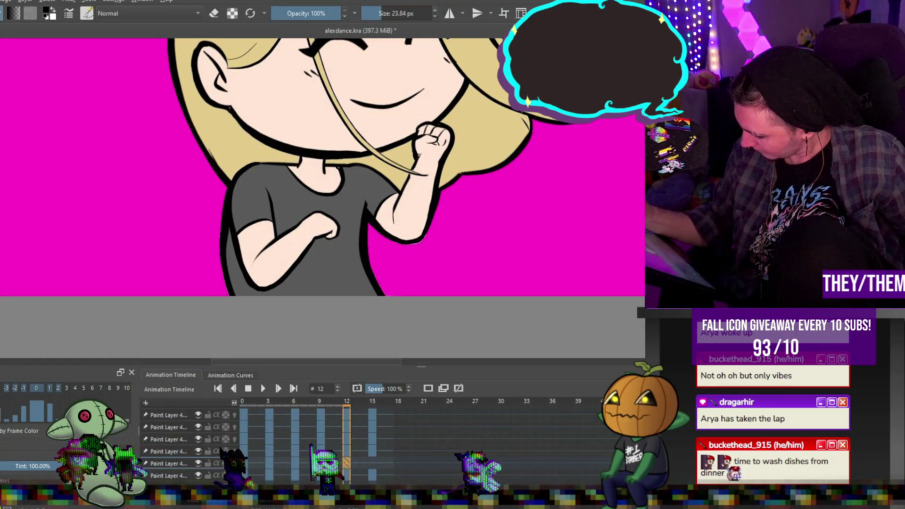
- Thicken the black outline along the top of the hair on frame 12
key("e")
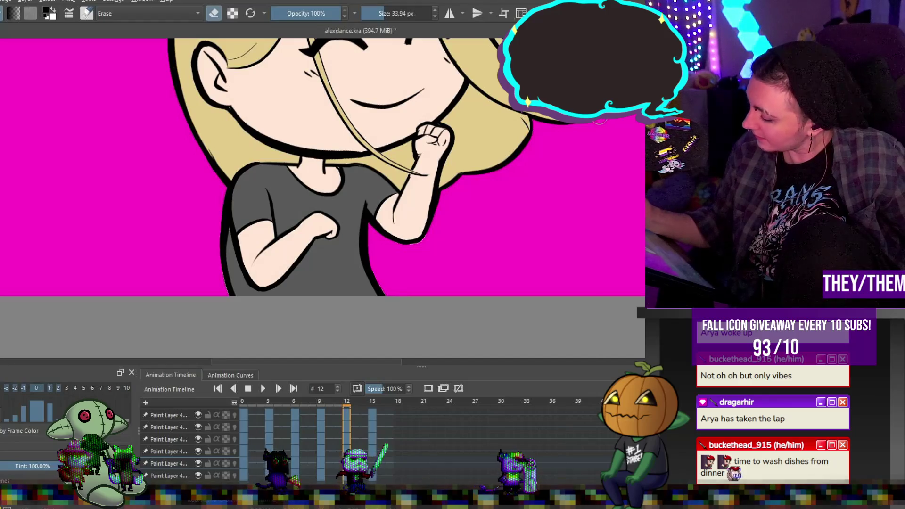
key("e")
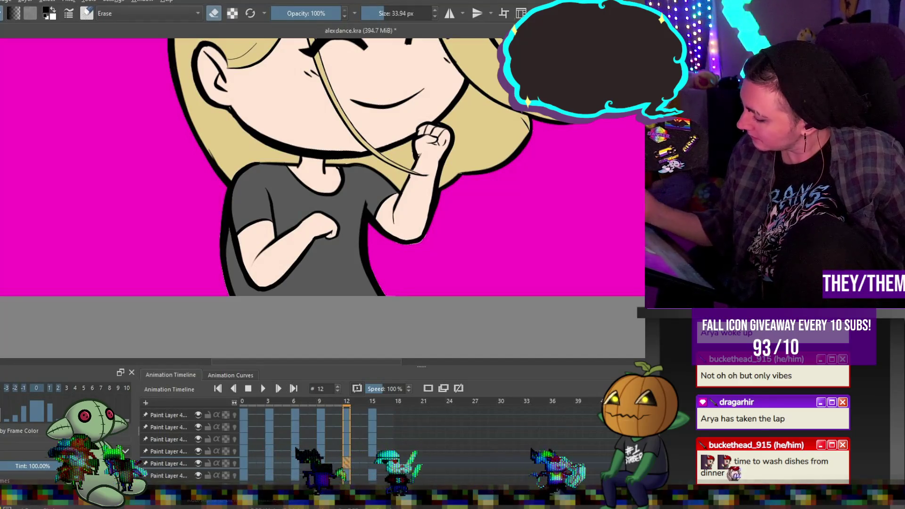
scroll(322, 198, "up", 3)
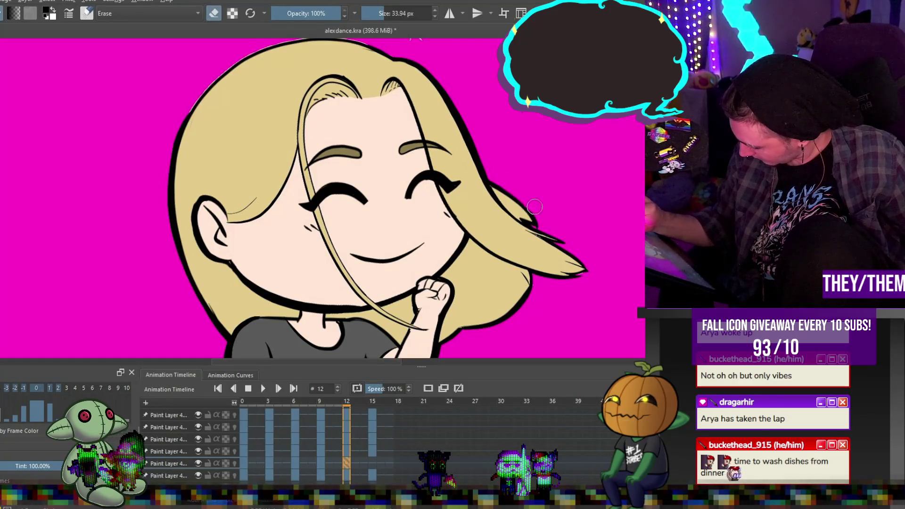
key("e")
left_click_drag(504, 39, 504, 122)
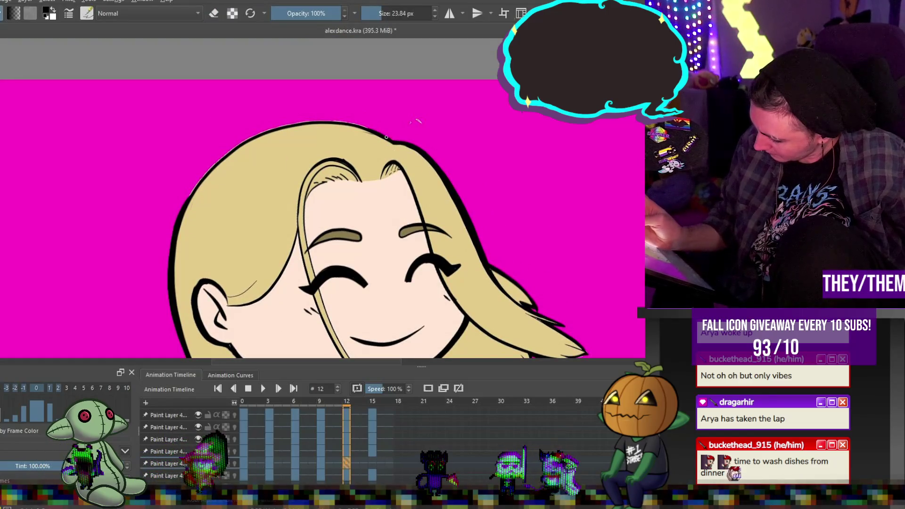
mouse_move(348, 122)
left_mouse_down()
mouse_move(295, 119)
mouse_move(254, 137)
left_mouse_up()
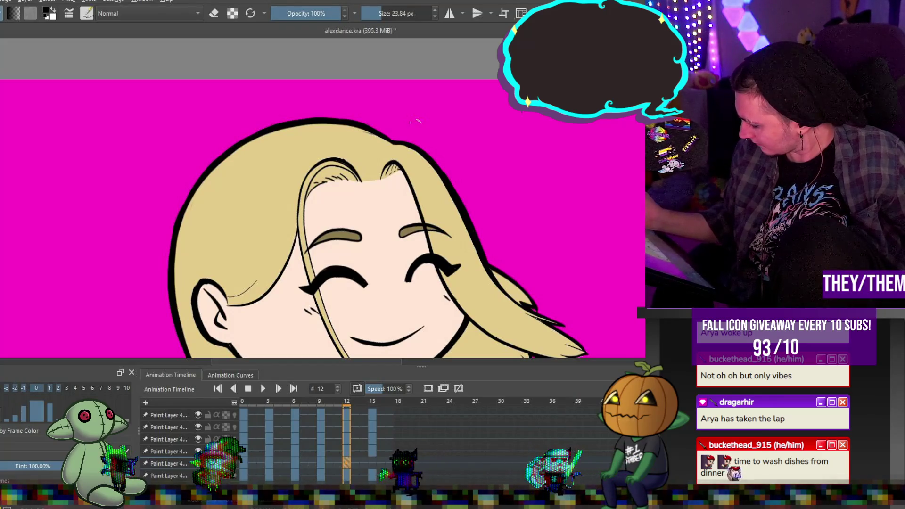
- Review frame 9, then add a touch-up stroke near the left ear on frame 15
key("e")
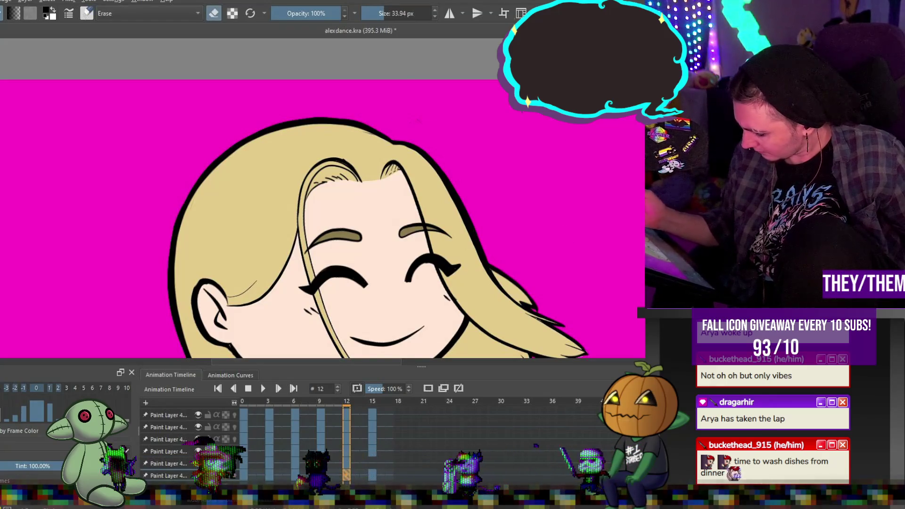
key("comma")
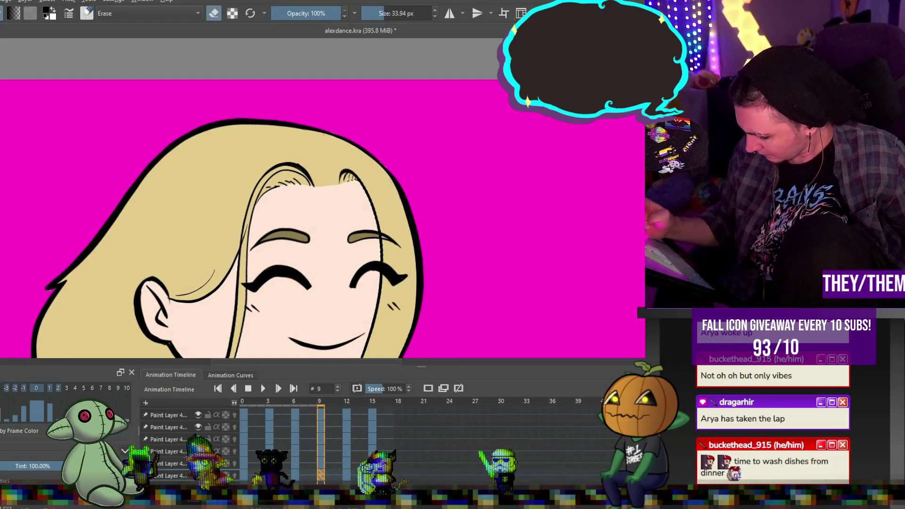
scroll(515, 283, "down", 5)
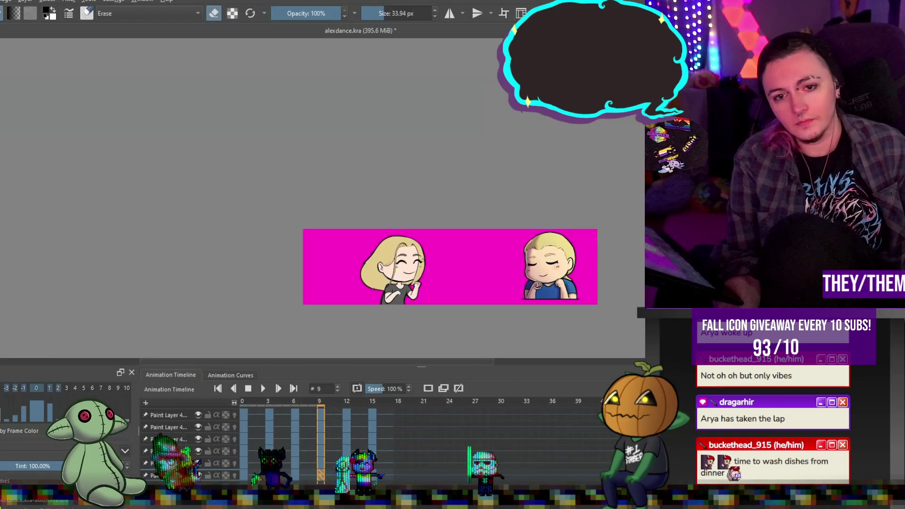
scroll(415, 271, "up", 1)
left_click_drag(415, 271, 406, 244)
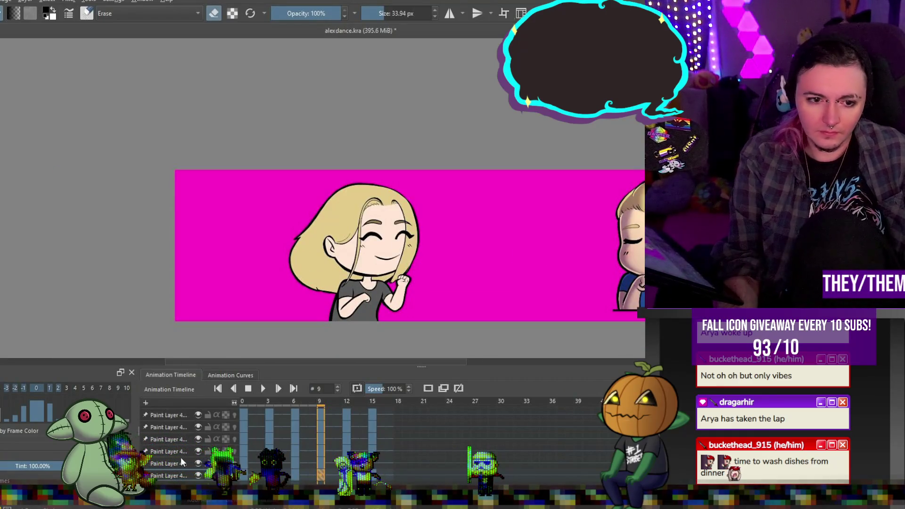
key("Right")
key("Right")
key("Right")
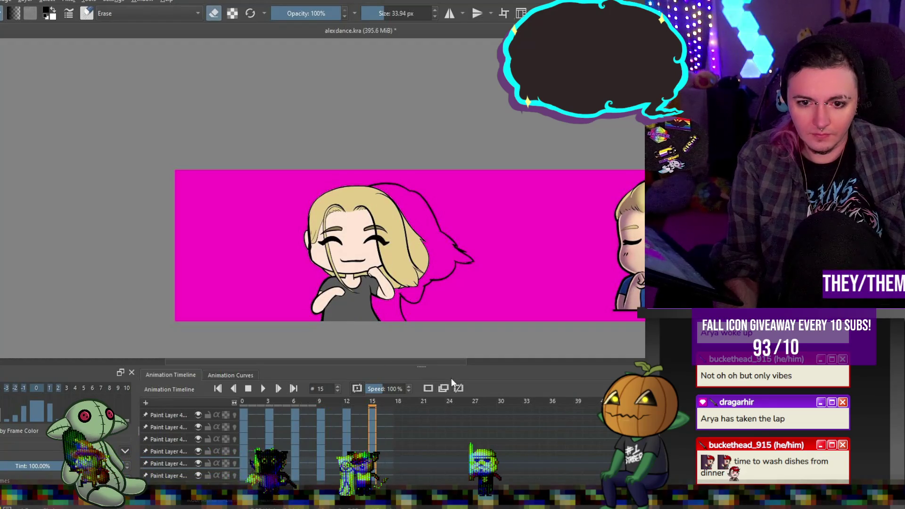
scroll(357, 282, "up", 3)
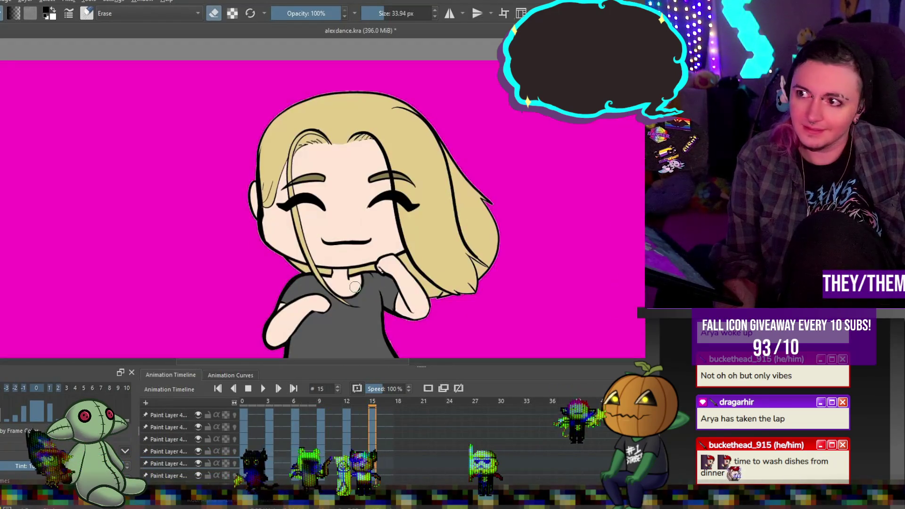
key("e")
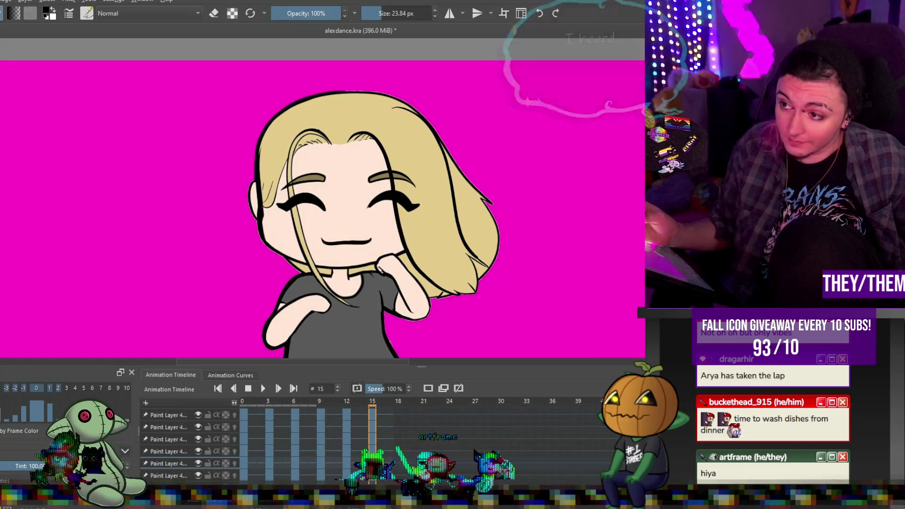
left_click_drag(250, 191, 253, 218)
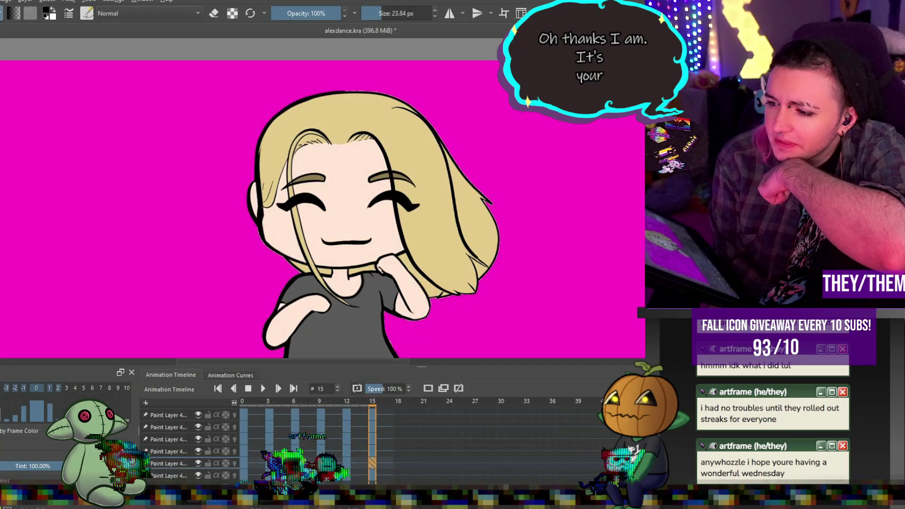
scroll(188, 195, "down", 1)
- Play the dance animation to preview it, then bring up the LaserfinPNG pose folder
scroll(188, 195, "up", 1)
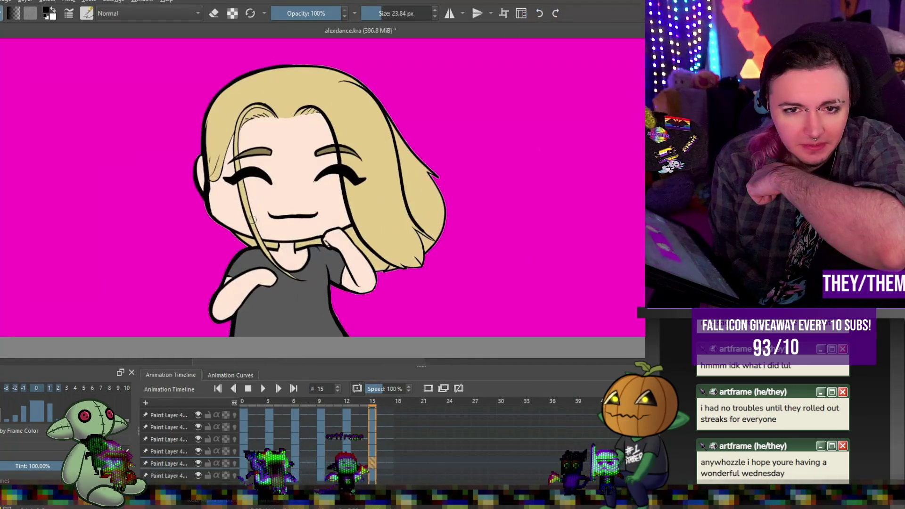
key("space")
scroll(374, 189, "down", 3)
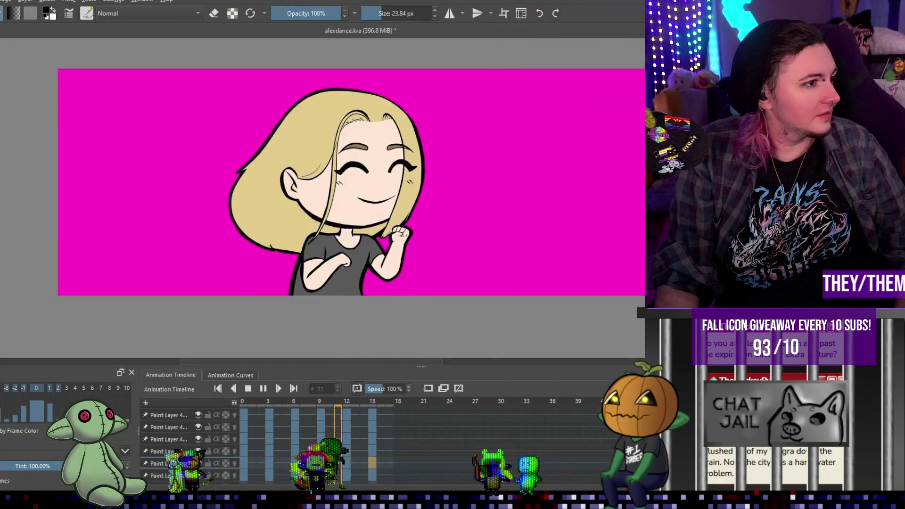
key("alt+Tab")
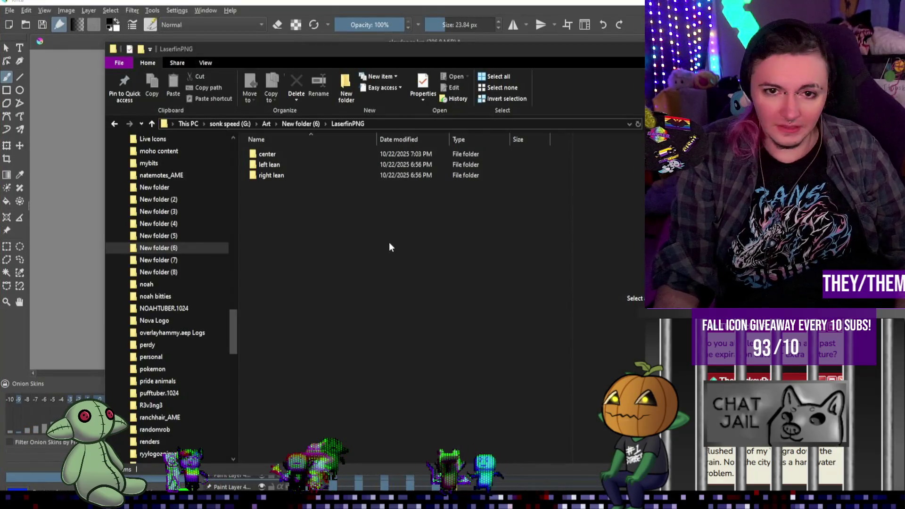
double_click(287, 155)
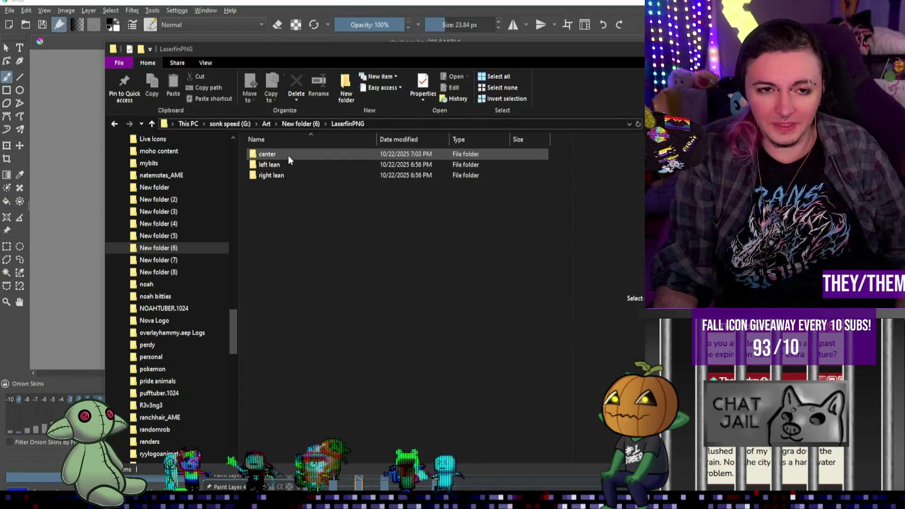
double_click(288, 155)
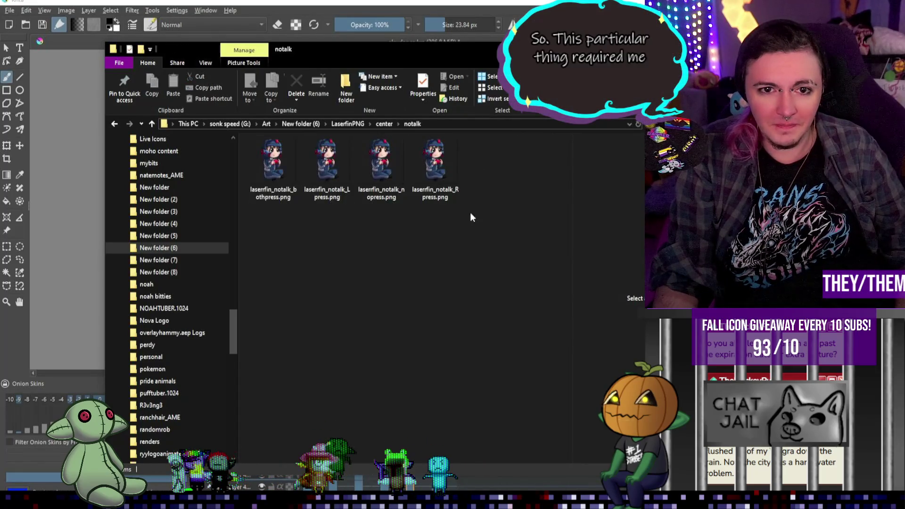
key("BackSpace")
double_click(299, 167)
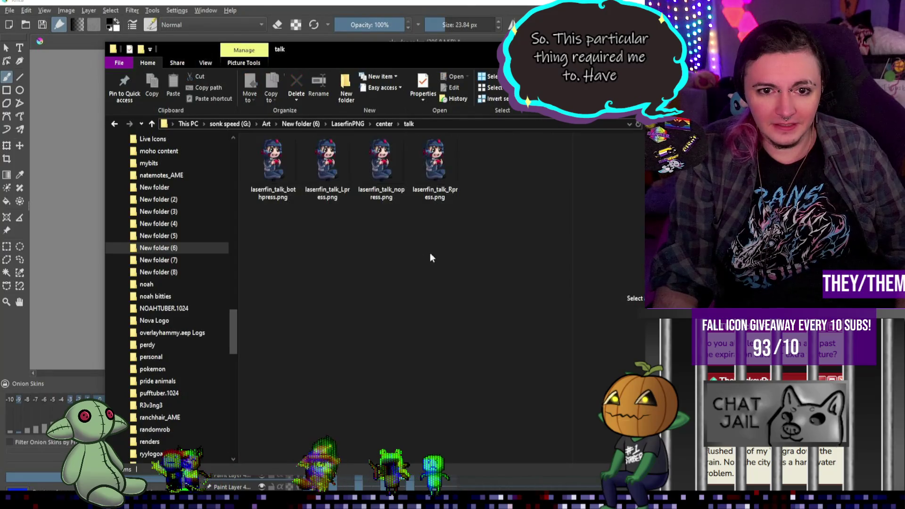
key("BackSpace")
key("BackSpace")
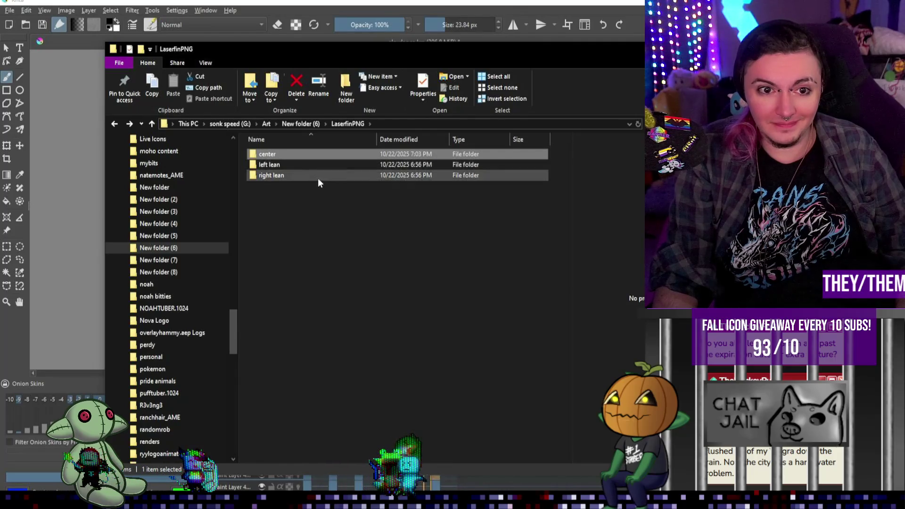
double_click(318, 176)
double_click(285, 155)
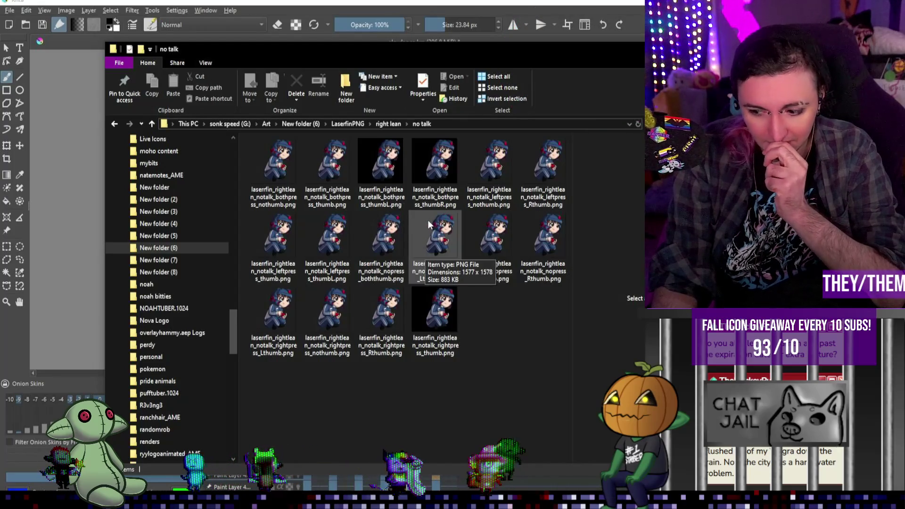
left_click_drag(644, 54, 597, 55)
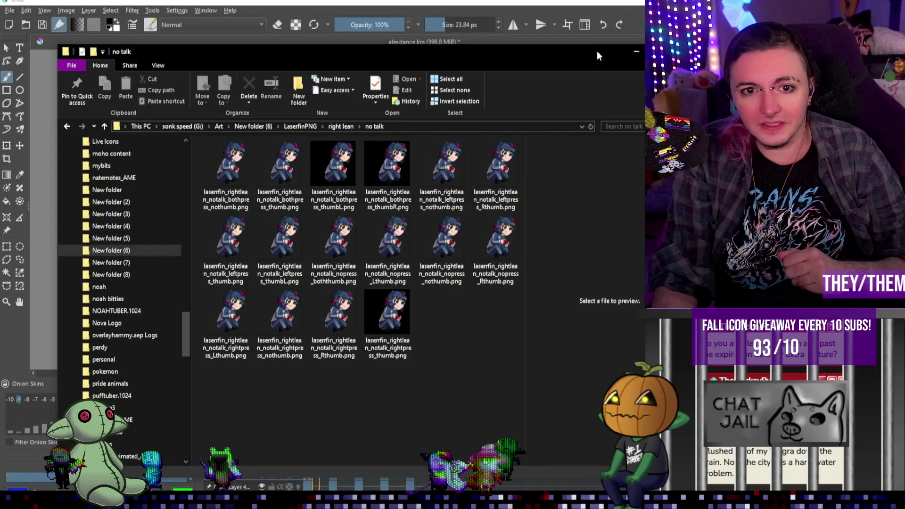
left_click(636, 51)
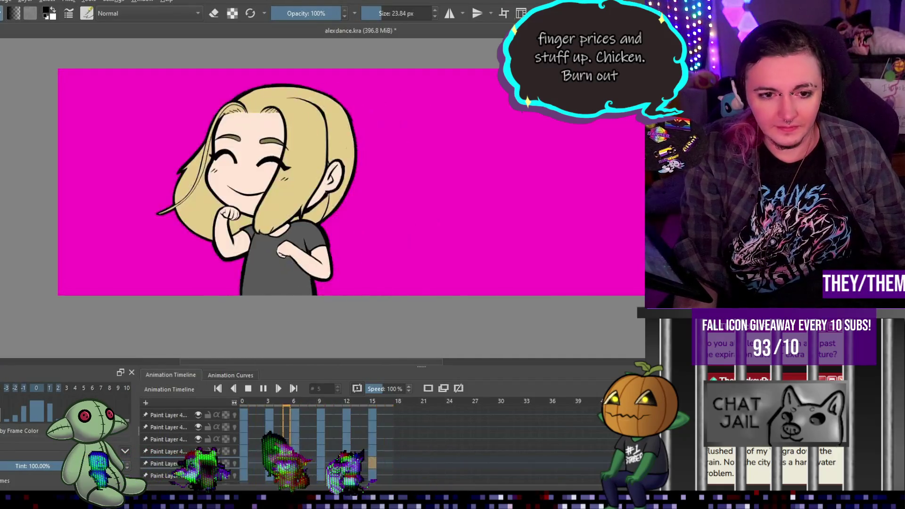
- Pause the dance playback on frame 16 and adjust the canvas zoom
key("space")
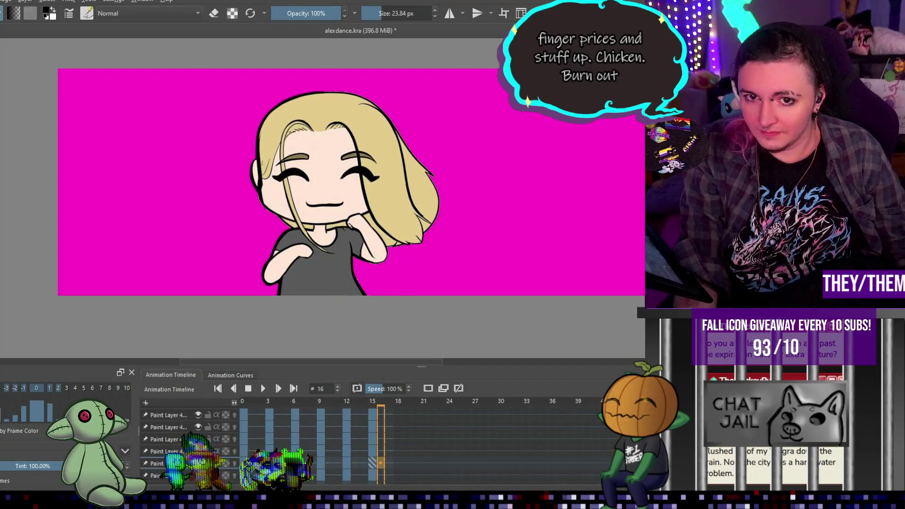
scroll(375, 175, "down", 3)
scroll(375, 175, "up", 5)
scroll(375, 176, "down", 6)
scroll(374, 176, "up", 2)
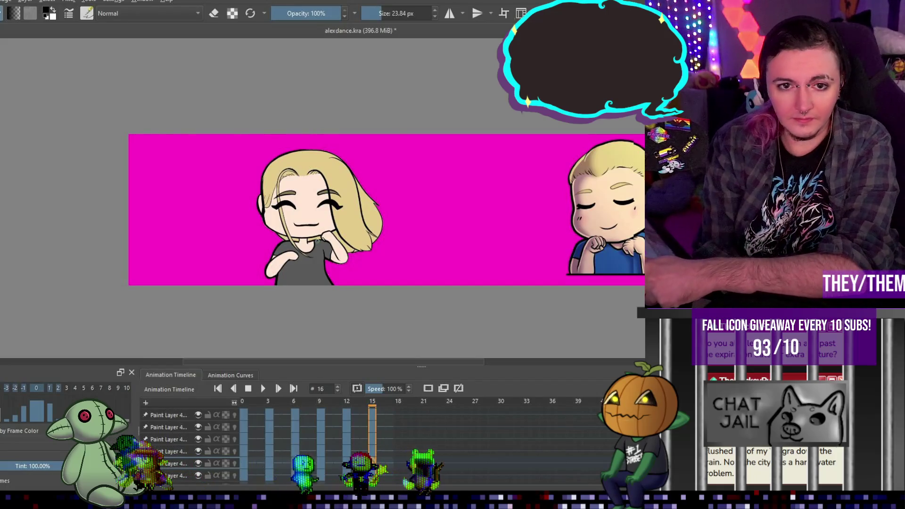
- Thicken the black outlines along the top and right of the hair and the left face edge
scroll(317, 241, "up", 4)
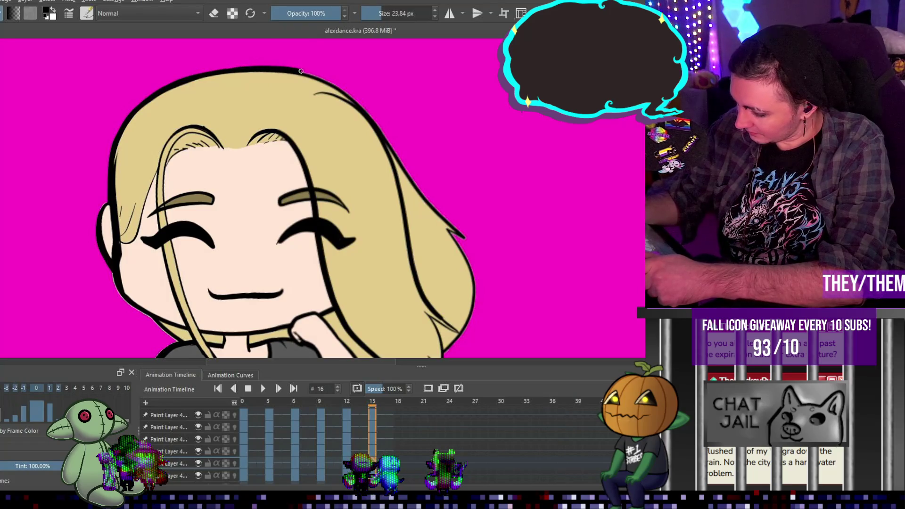
left_click_drag(372, 118, 339, 95)
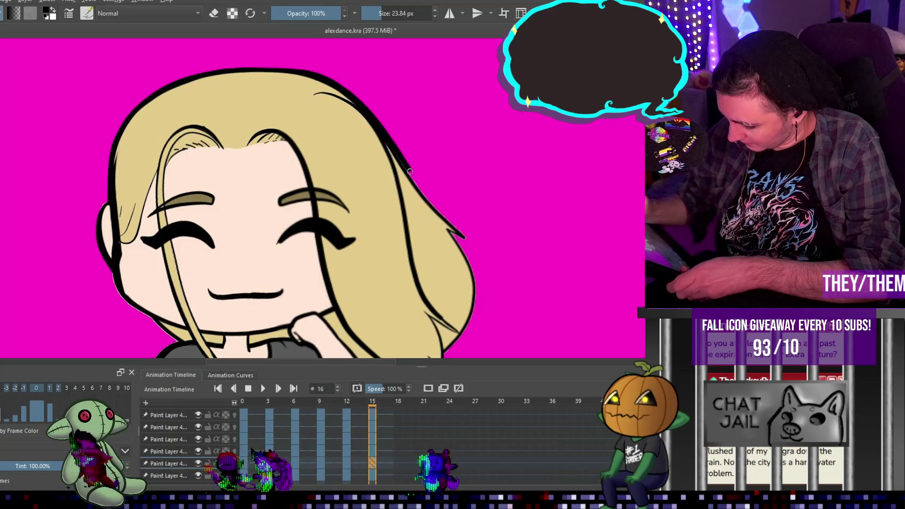
left_click_drag(427, 195, 459, 235)
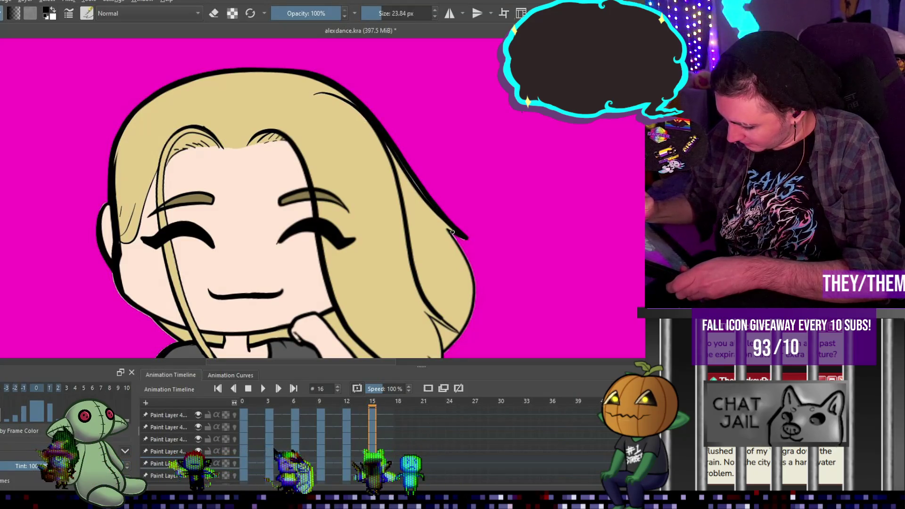
left_click_drag(425, 200, 394, 151)
left_click_drag(460, 236, 457, 164)
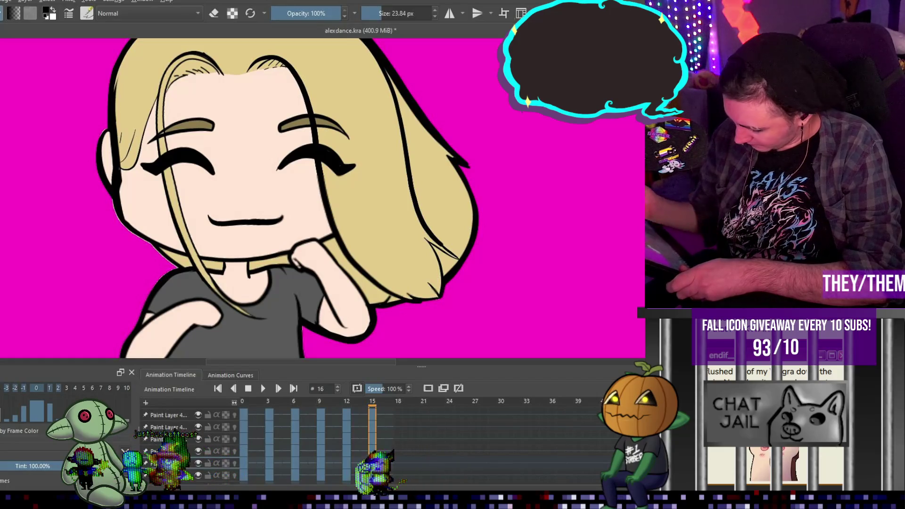
mouse_move(115, 195)
left_mouse_down()
mouse_move(125, 225)
mouse_move(177, 268)
left_mouse_up()
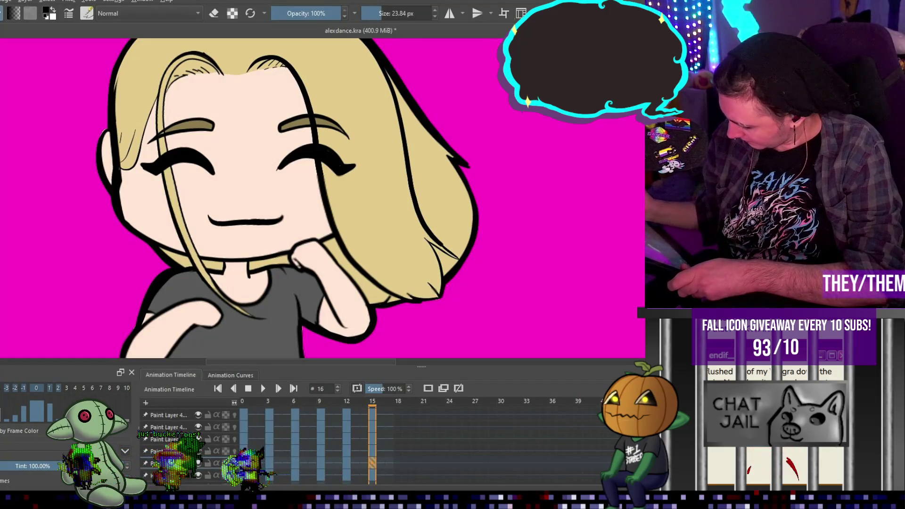
scroll(323, 198, "down", 5)
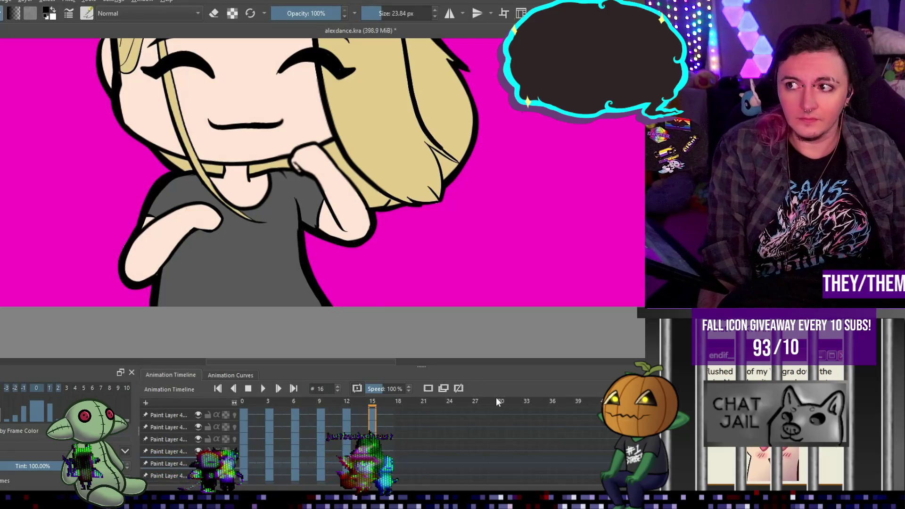
key("minus")
key("minus")
key("minus")
- Zoom out, play the dance animation and stop it on frame 15
scroll(243, 182, "up", 2)
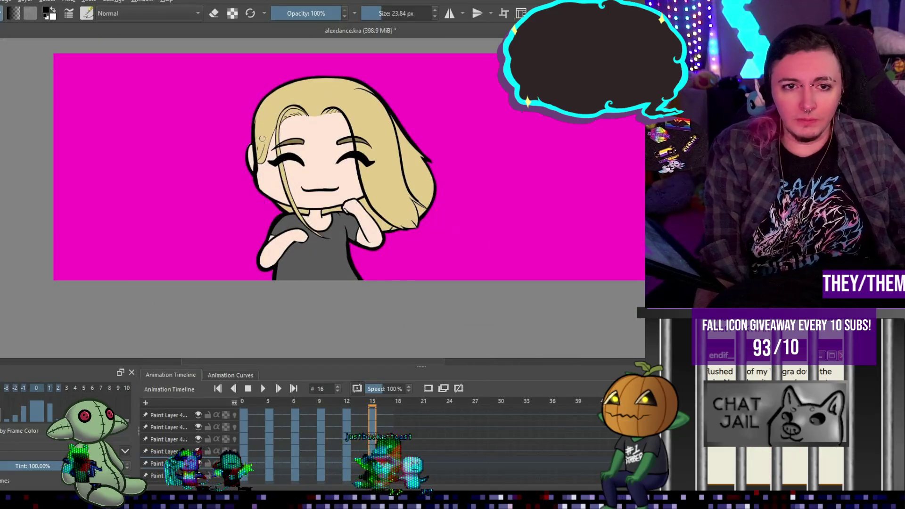
scroll(261, 138, "up", 4)
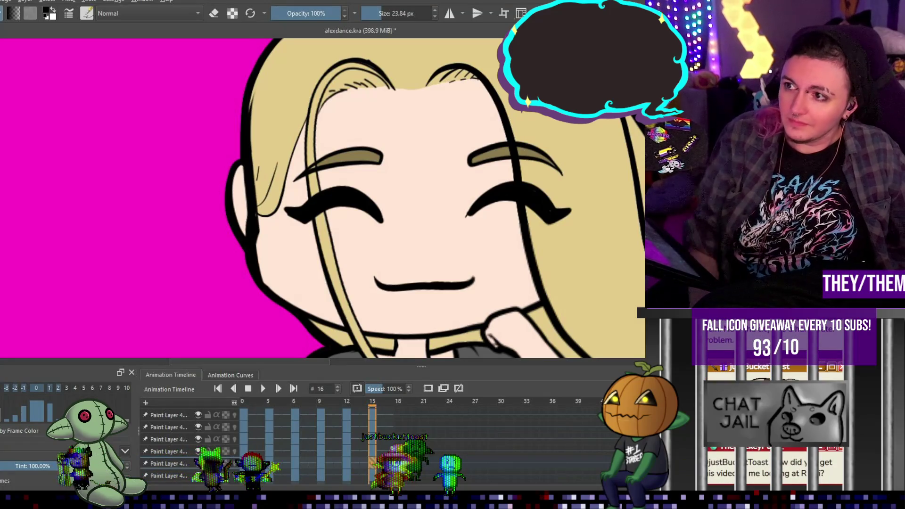
scroll(418, 206, "down", 5)
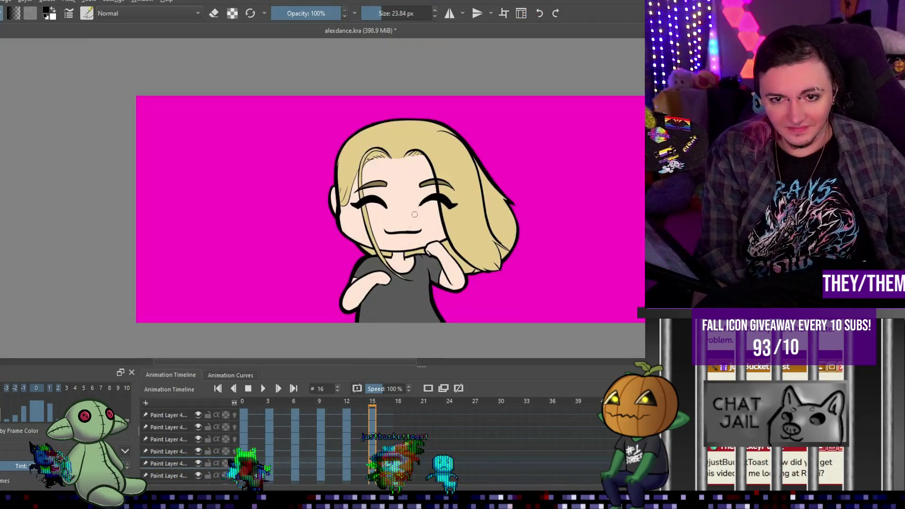
key("space")
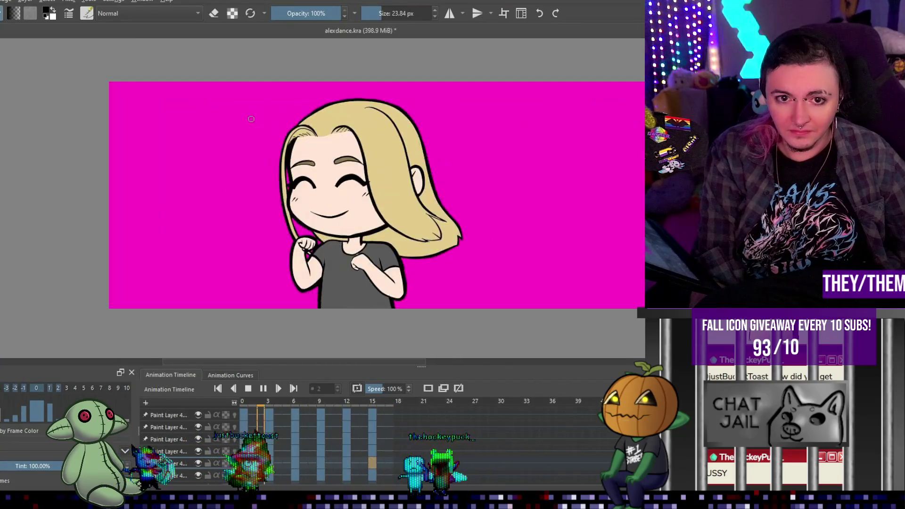
key("space")
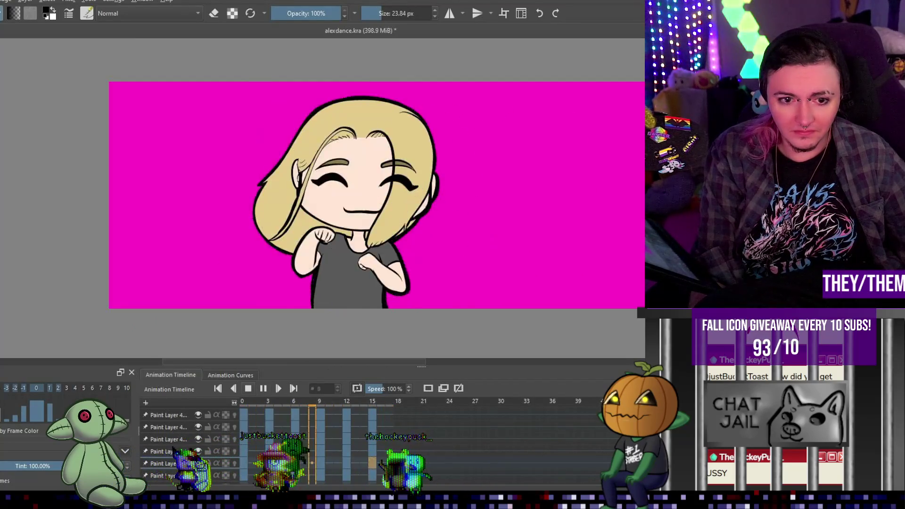
scroll(352, 195, "up", 2)
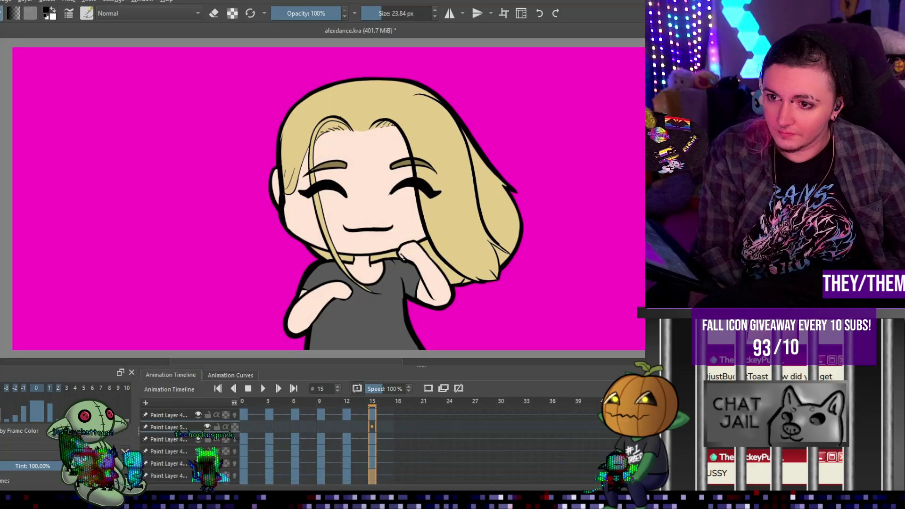
- Shade the blonde hair with a large brush, darker toward the top of the head
scroll(416, 144, "down", 2)
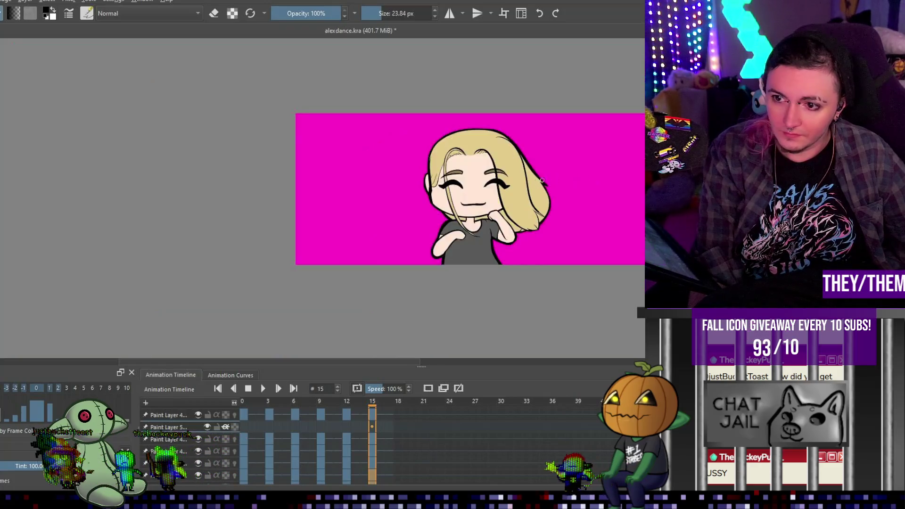
scroll(415, 144, "up", 4)
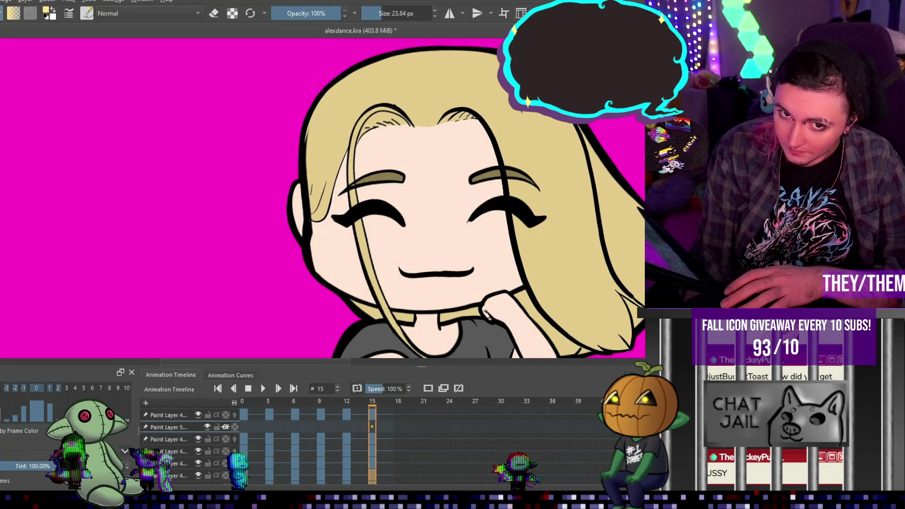
key("2")
scroll(532, 231, "up", 3)
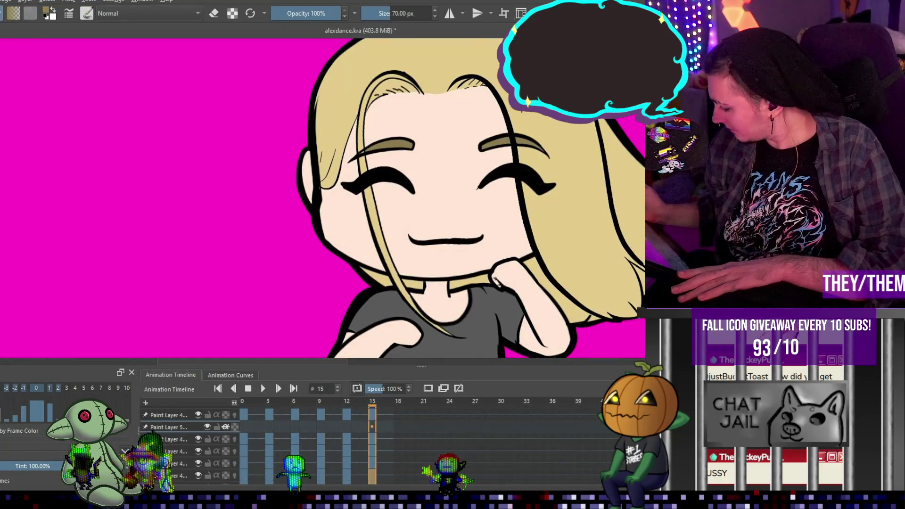
key("e")
left_click_drag(450, 81, 478, 89)
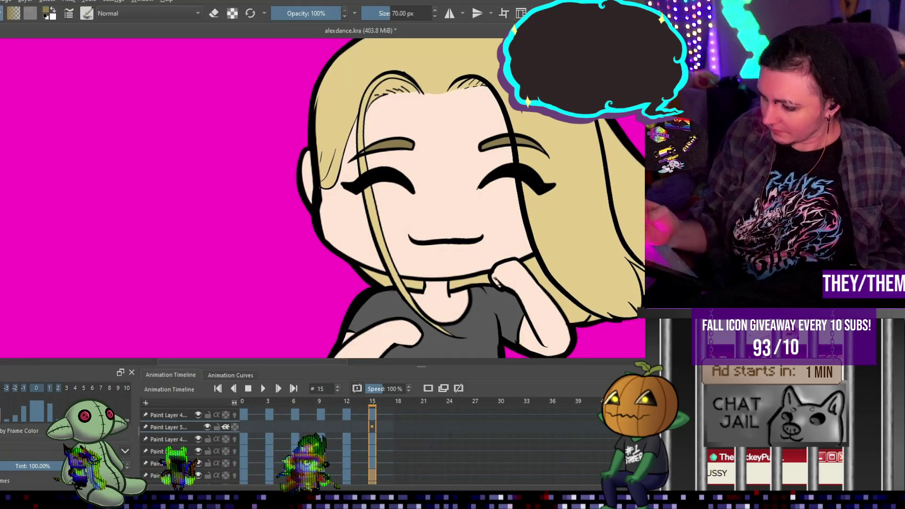
left_click_drag(310, 256, 309, 99)
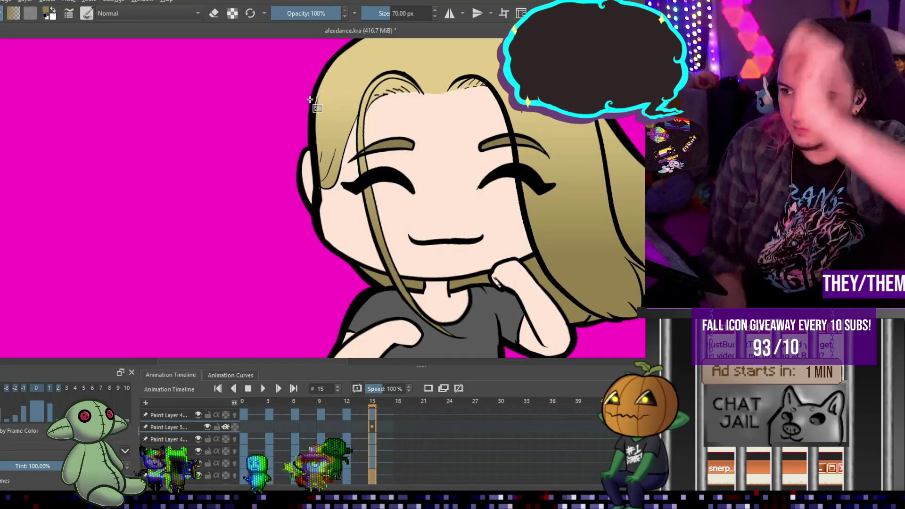
- Play the animation to preview the hair shading, stopping on frame 15
scroll(591, 169, "down", 5)
scroll(561, 174, "up", 3)
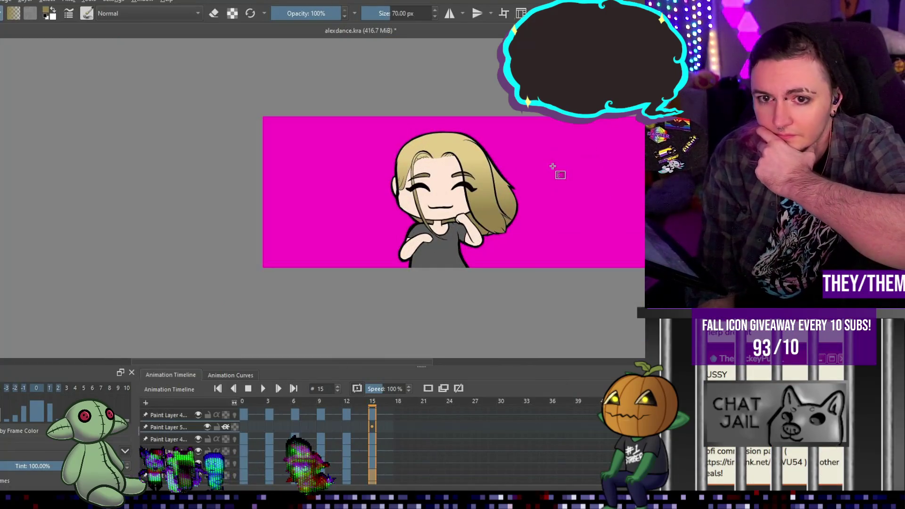
left_click(263, 388)
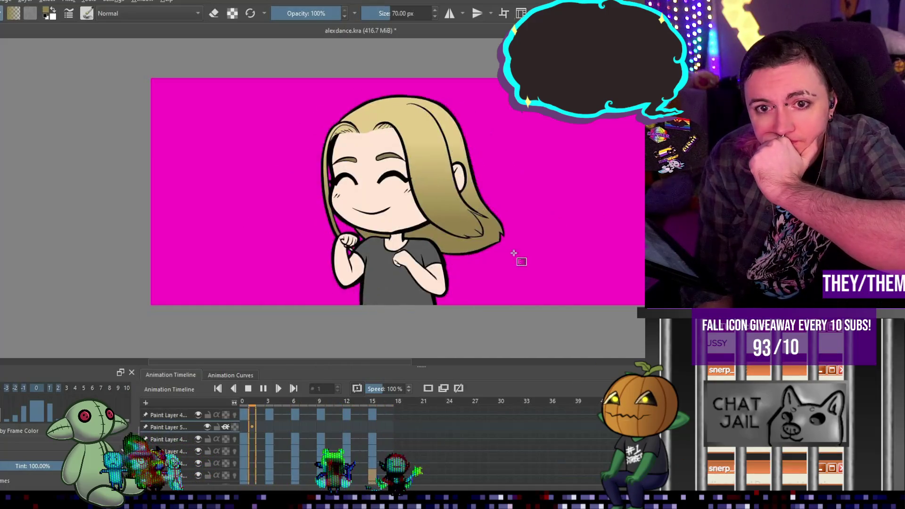
scroll(481, 257, "down", 5)
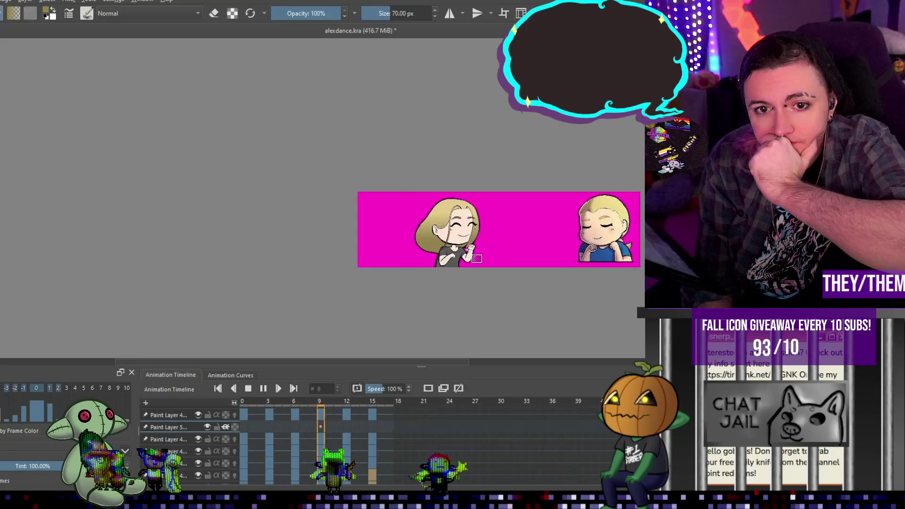
scroll(479, 257, "up", 7)
scroll(484, 259, "down", 4)
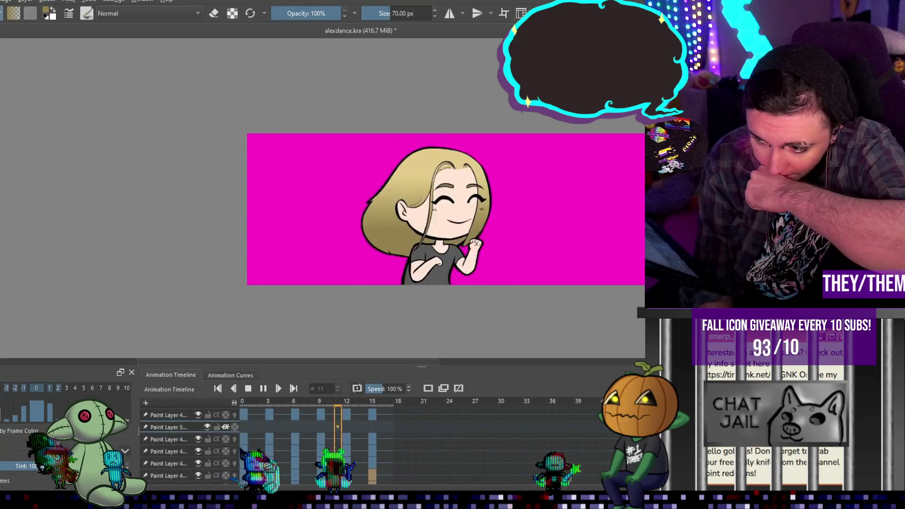
left_click(263, 389)
scroll(532, 226, "up", 2)
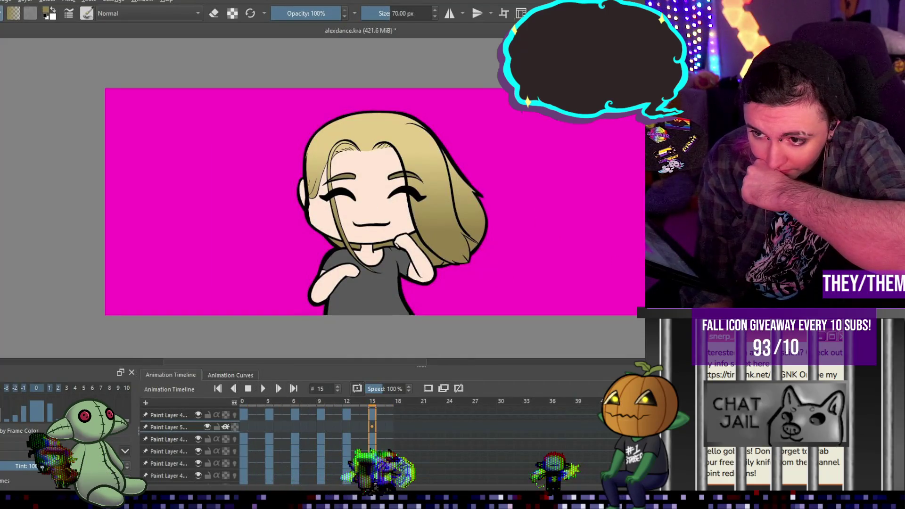
- Step back through keyframes 15, 12, 9, 6, 3 and 0, then play from the start
left_click(371, 463)
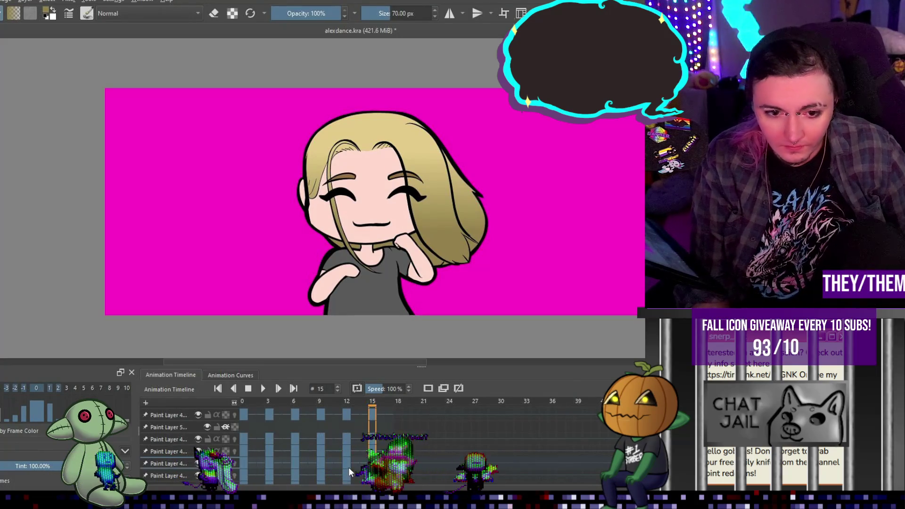
left_click(348, 467)
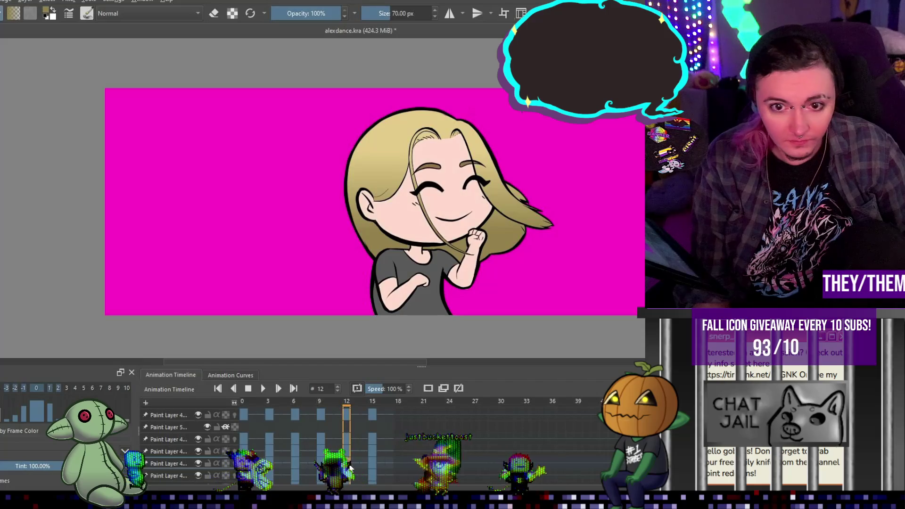
left_click(320, 464)
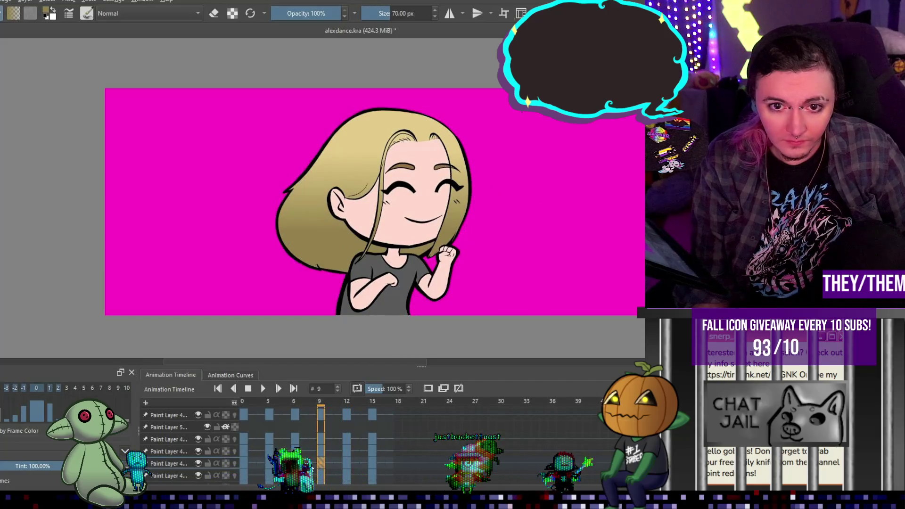
left_click(293, 464)
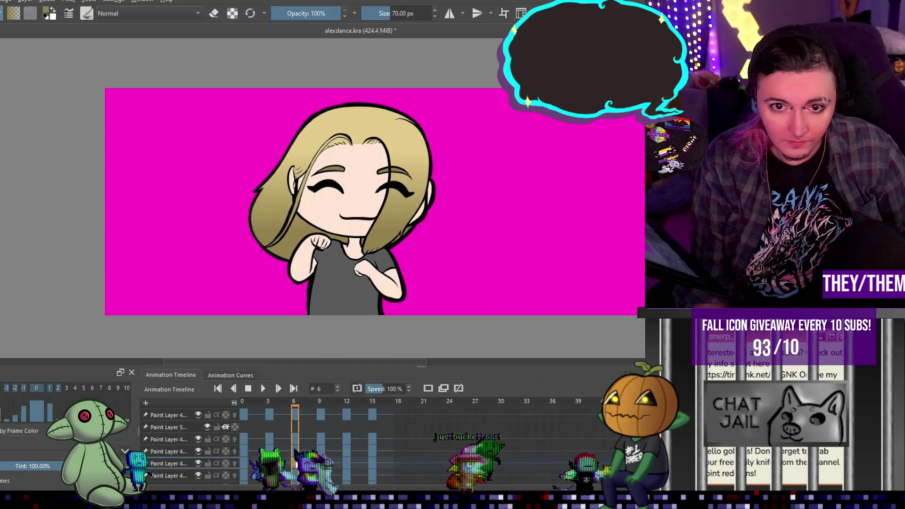
left_click(267, 462)
left_click(244, 464)
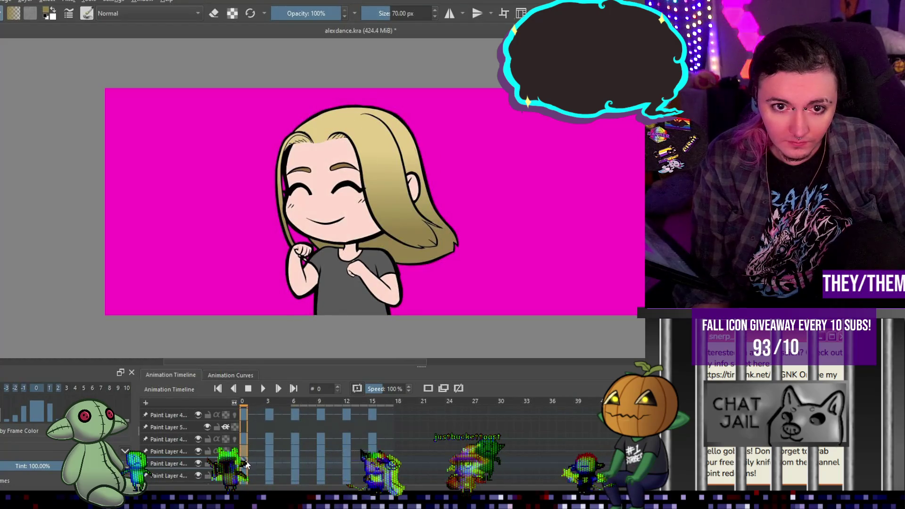
scroll(452, 241, "down", 2)
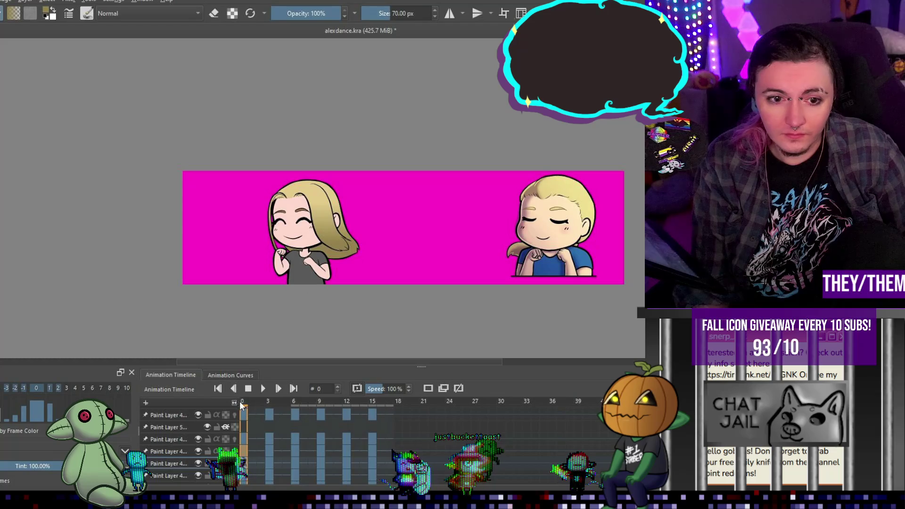
left_click(269, 388)
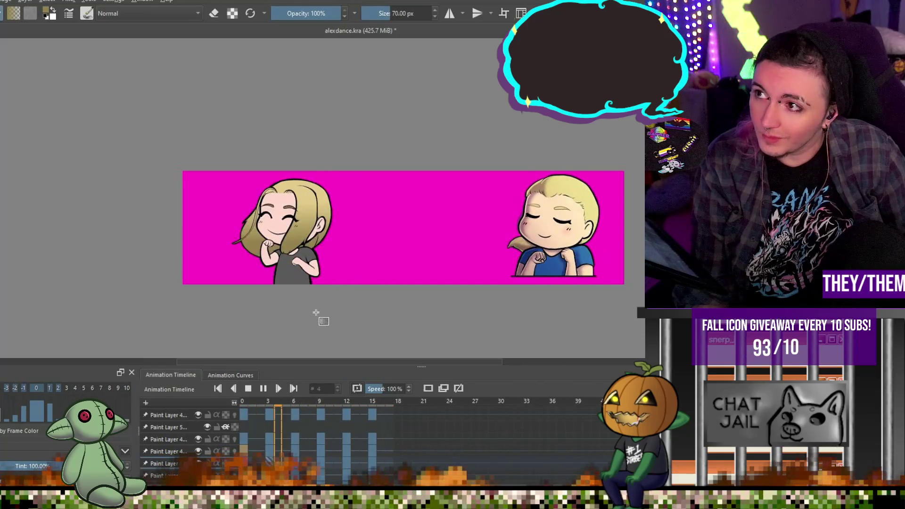
left_click(252, 390)
key("ctrl+s")
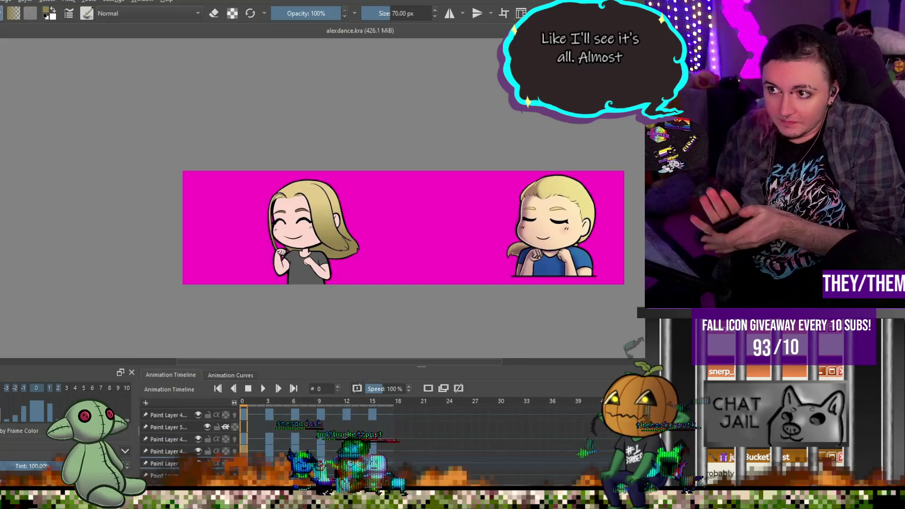
scroll(306, 254, "up", 4)
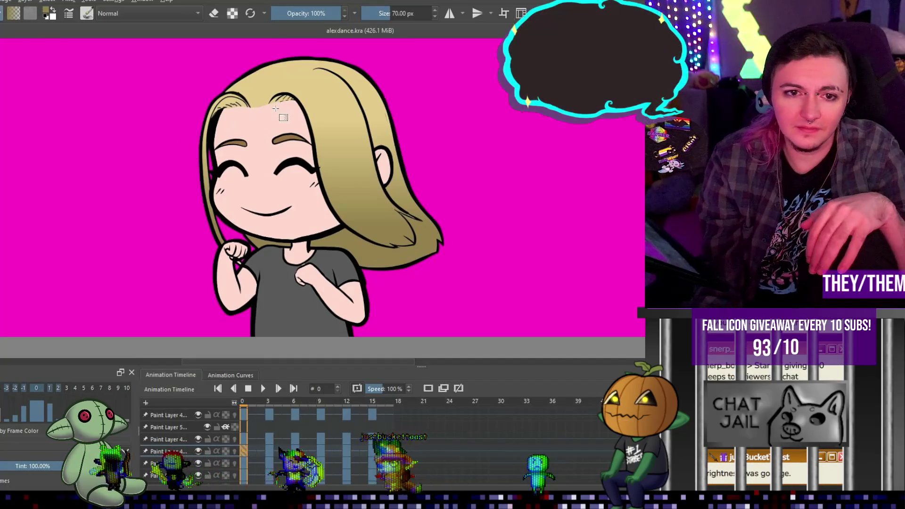
- Shrink the brush to about 24 px and touch up the right side of the neck
scroll(292, 232, "down", 4)
scroll(267, 276, "up", 5)
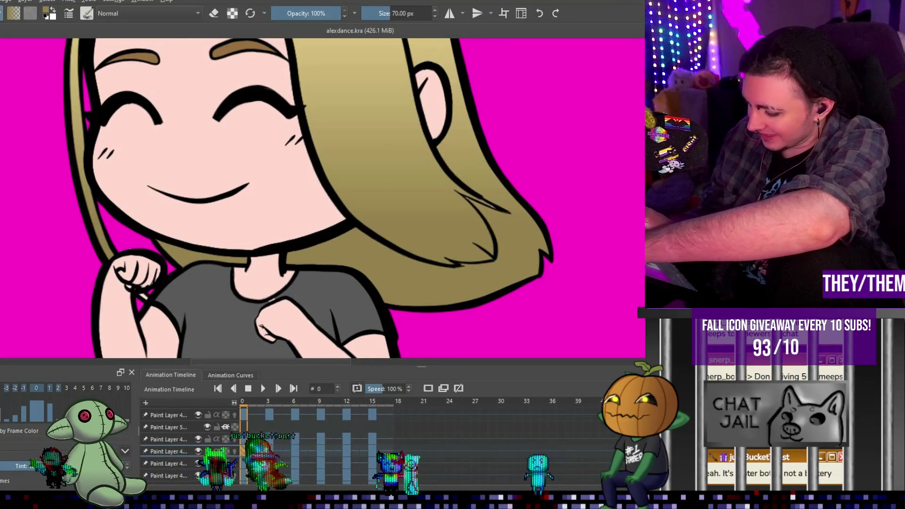
left_click_drag(268, 306, 245, 305)
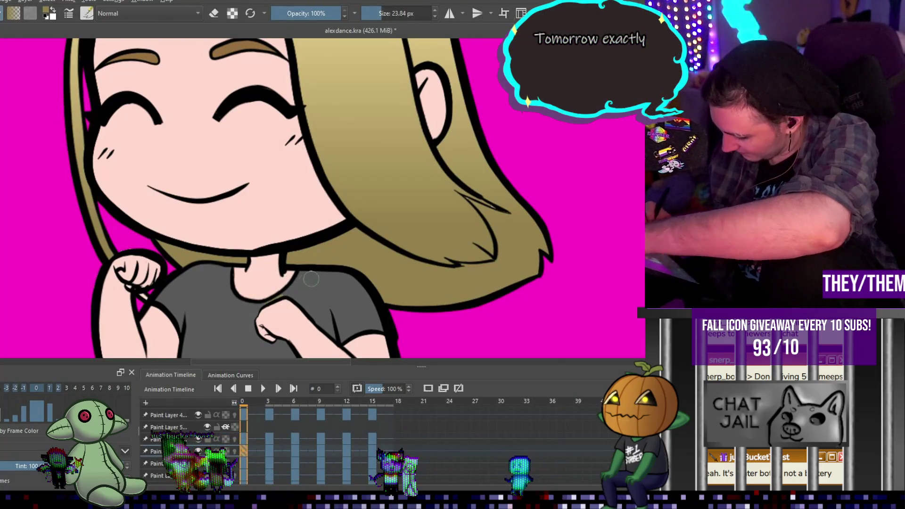
left_click_drag(285, 268, 295, 278)
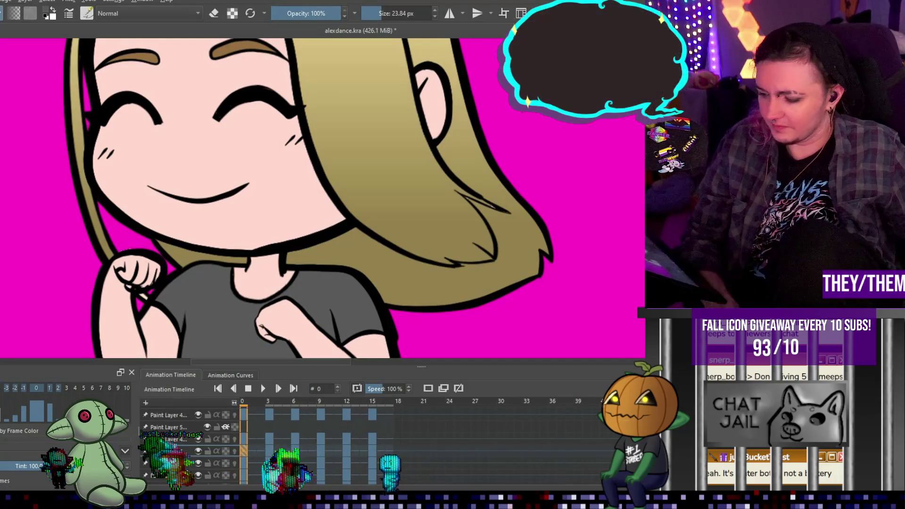
key("minus")
key("minus")
key("minus")
key("plus")
key("plus")
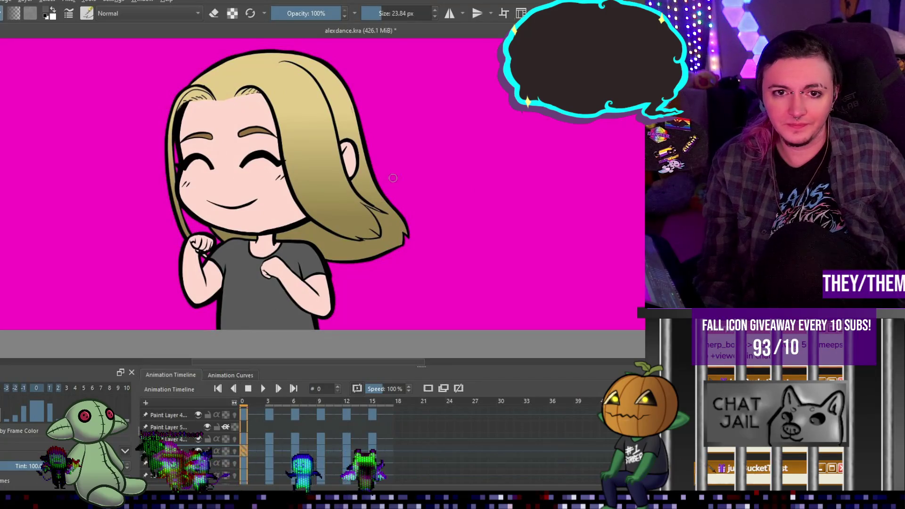
left_click(263, 389)
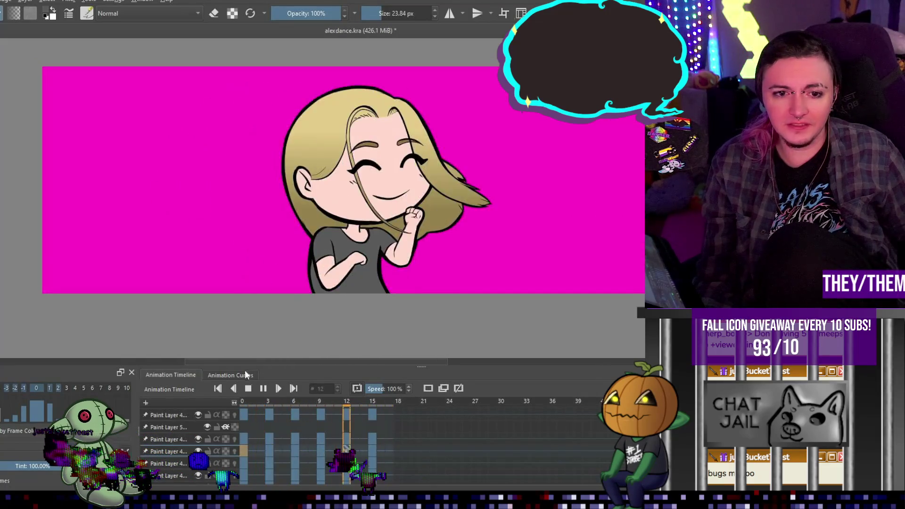
left_click(258, 383)
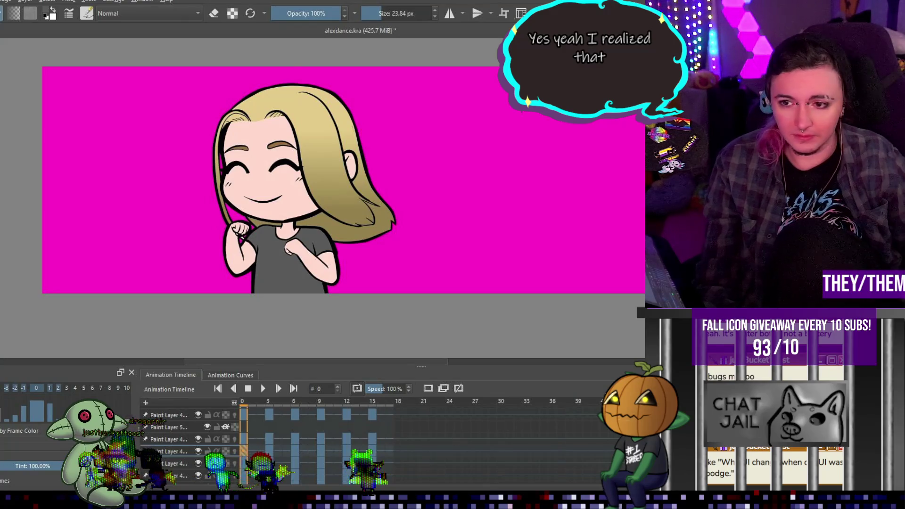
key("ctrl+g")
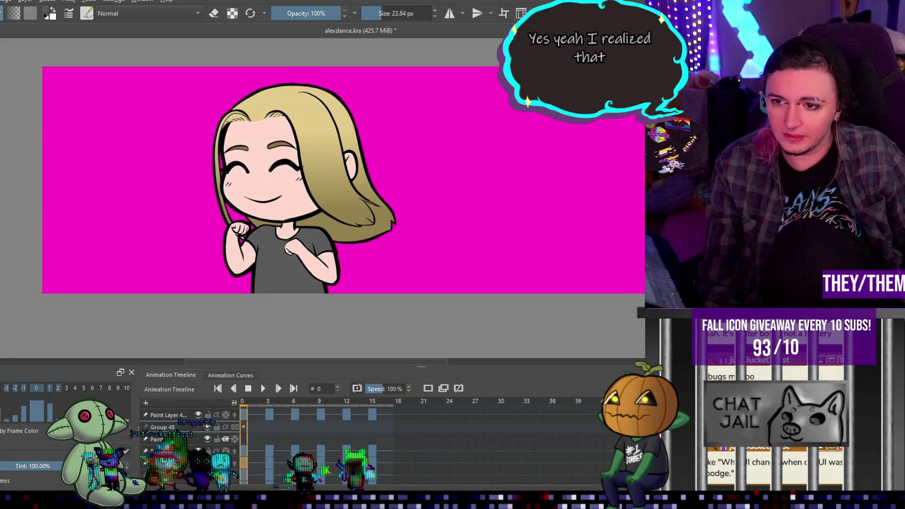
key("ctrl+z")
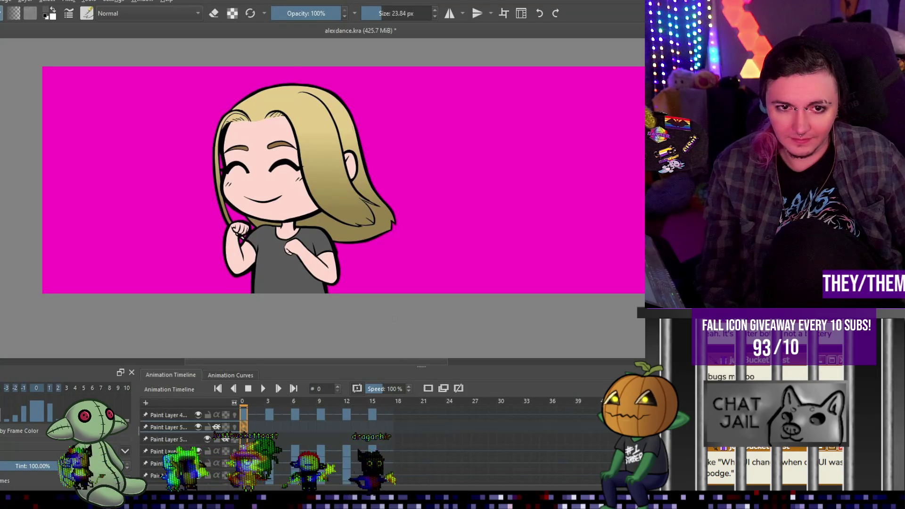
scroll(278, 240, "down", 1)
scroll(283, 203, "up", 2)
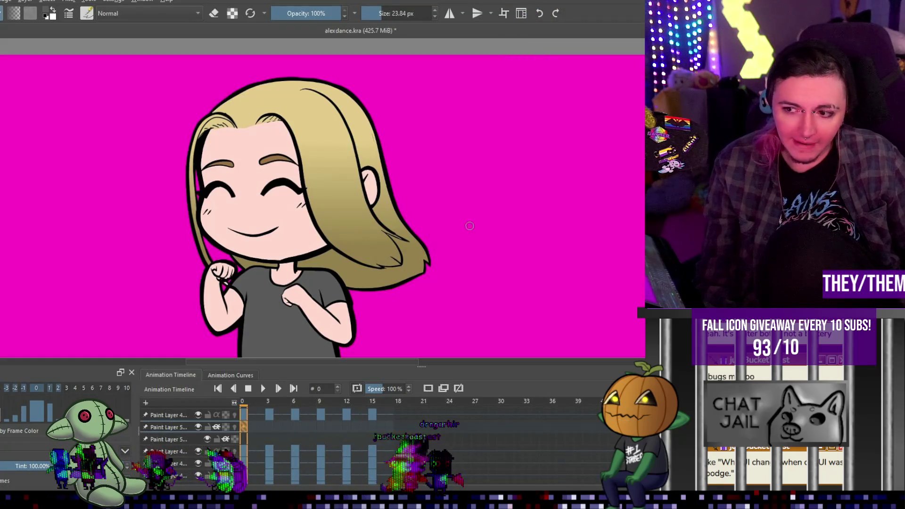
scroll(309, 143, "down", 3)
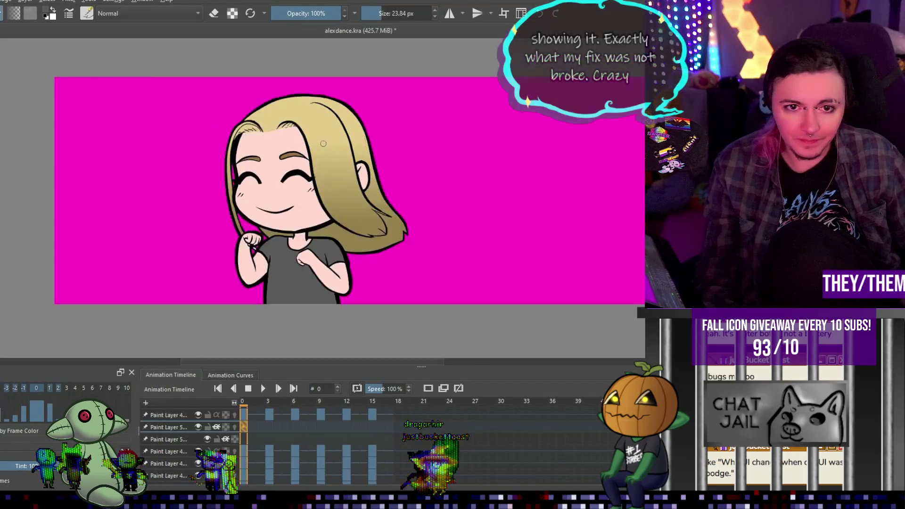
scroll(309, 143, "up", 3)
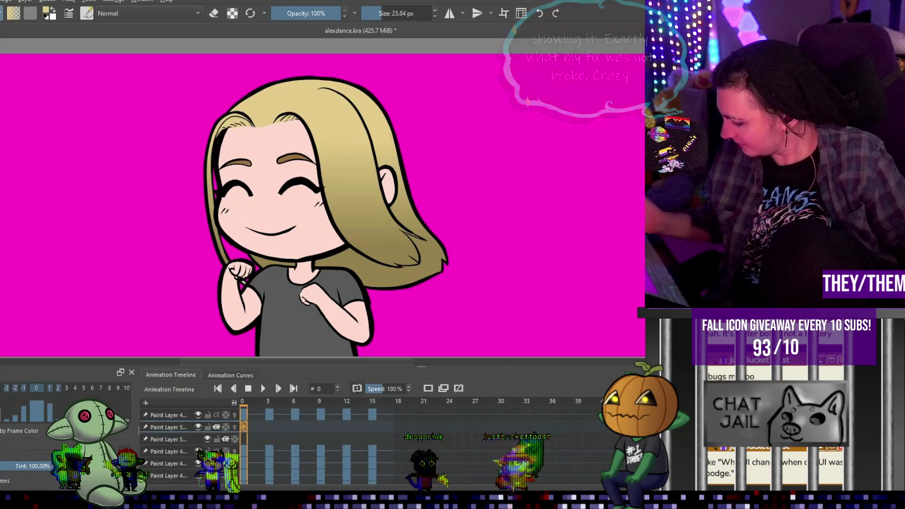
- Paint a broad light highlight down the hair beside the ear with a 157 px brush
left_click(398, 10)
left_click_drag(398, 9, 401, 10)
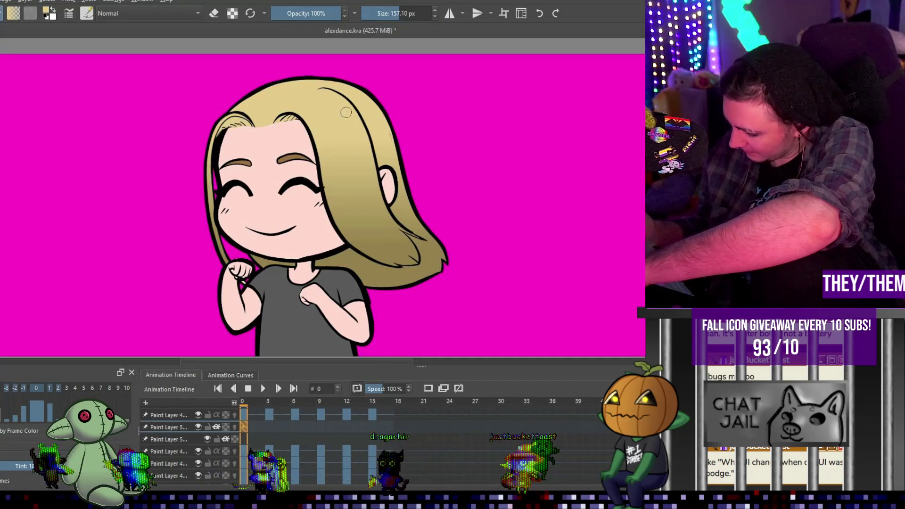
left_click_drag(353, 142, 367, 192)
key("ctrl+z")
left_click_drag(355, 125, 373, 181)
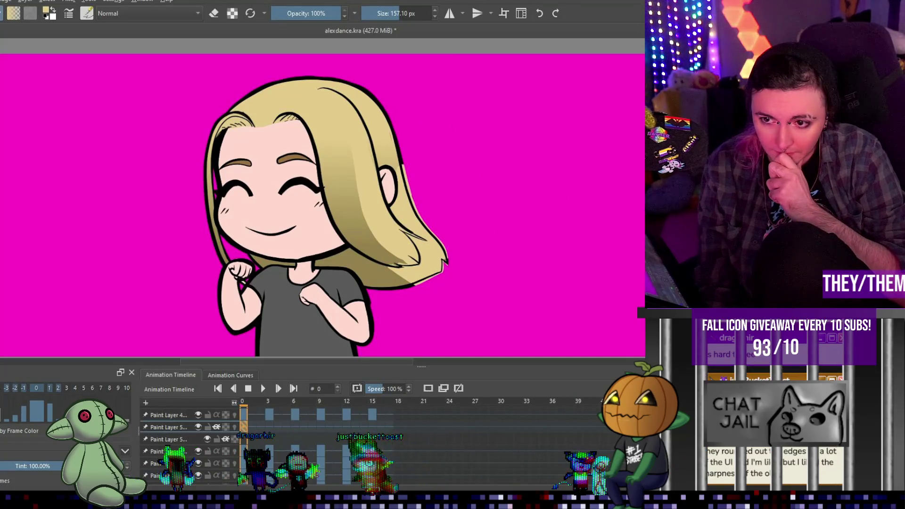
- Make the topmost paint layer the active layer
scroll(188, 443, "down", 1)
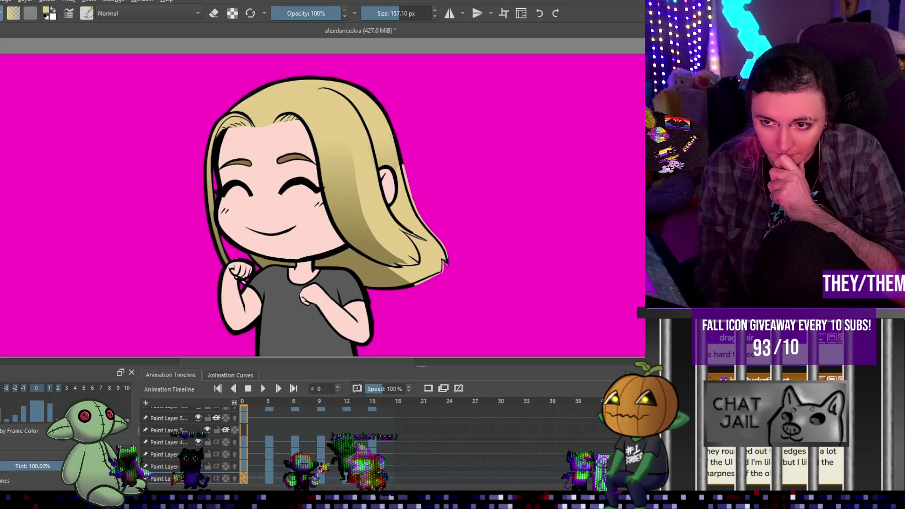
left_click(244, 413)
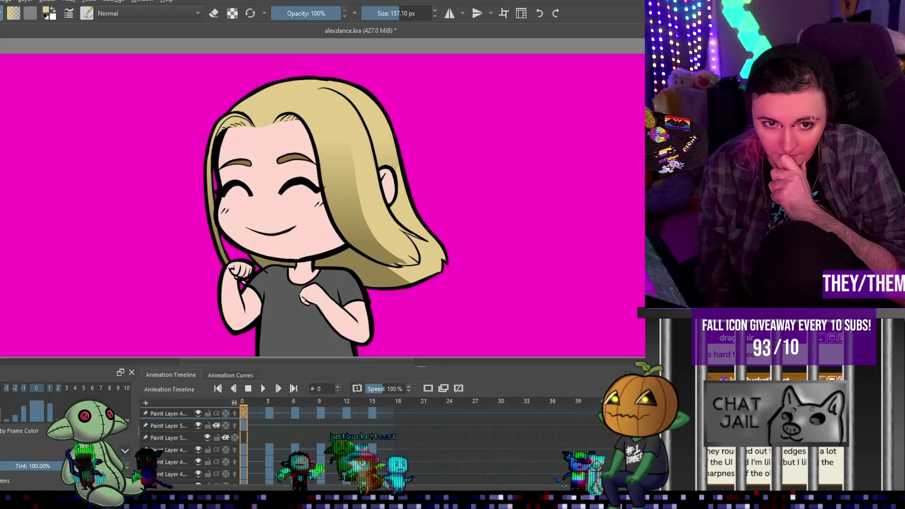
scroll(247, 290, "down", 1)
scroll(248, 291, "up", 4)
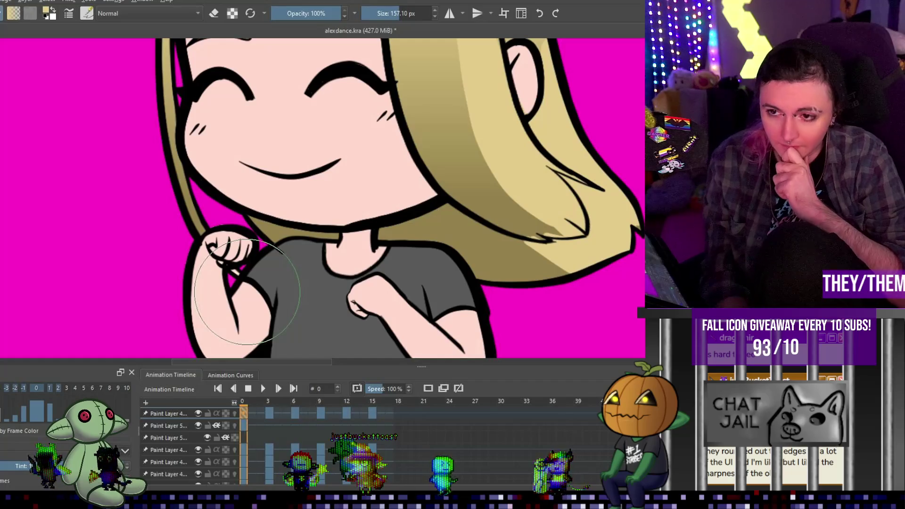
key("e")
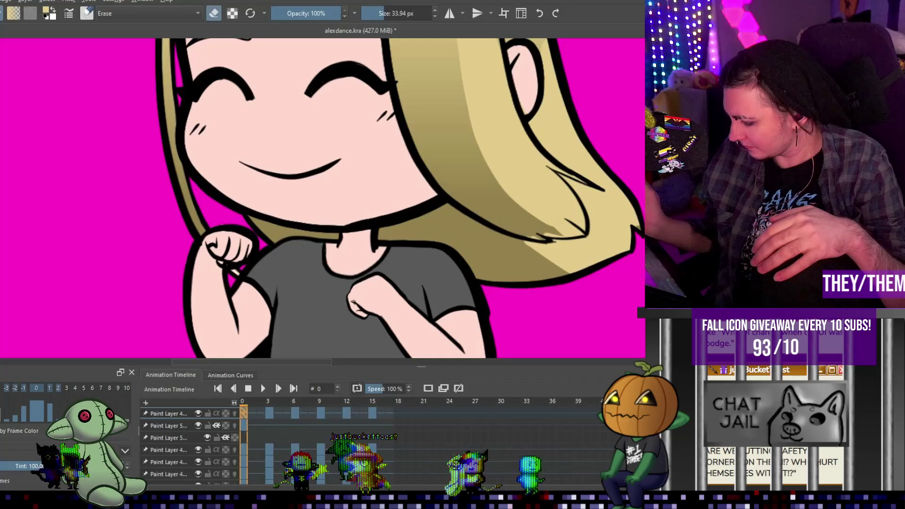
left_click(268, 414)
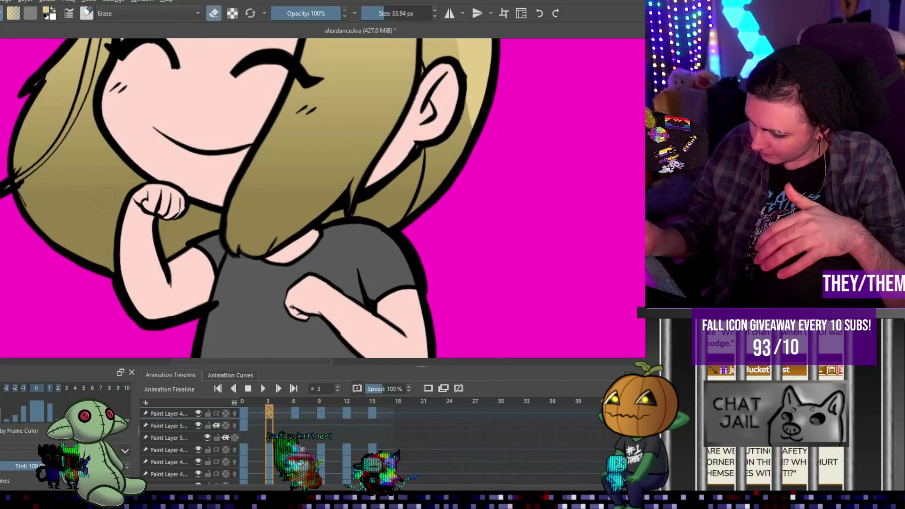
scroll(300, 146, "down", 5)
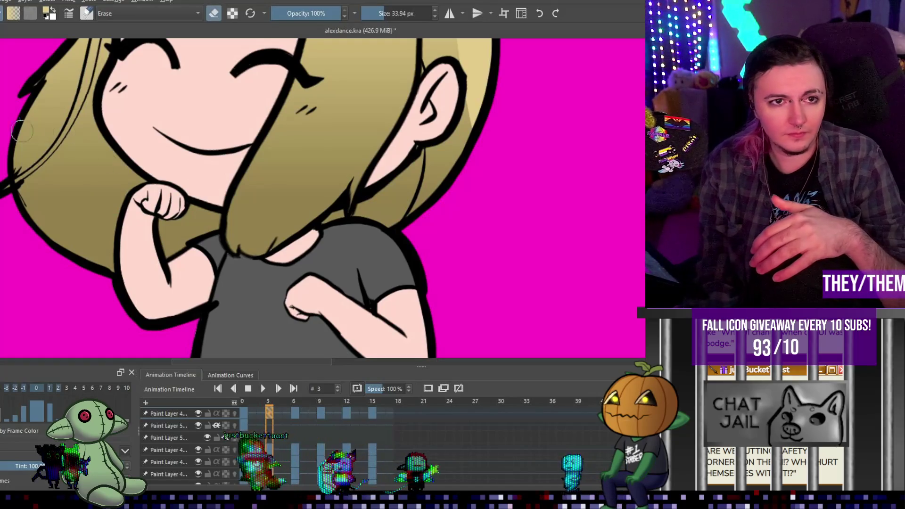
scroll(300, 146, "up", 4)
scroll(300, 146, "down", 4)
scroll(300, 145, "up", 4)
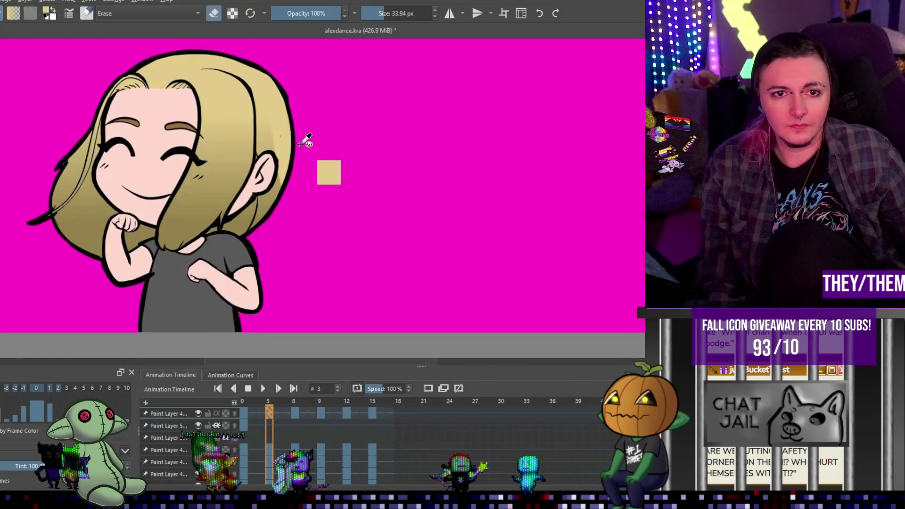
key("Left")
key("Left")
key("Left")
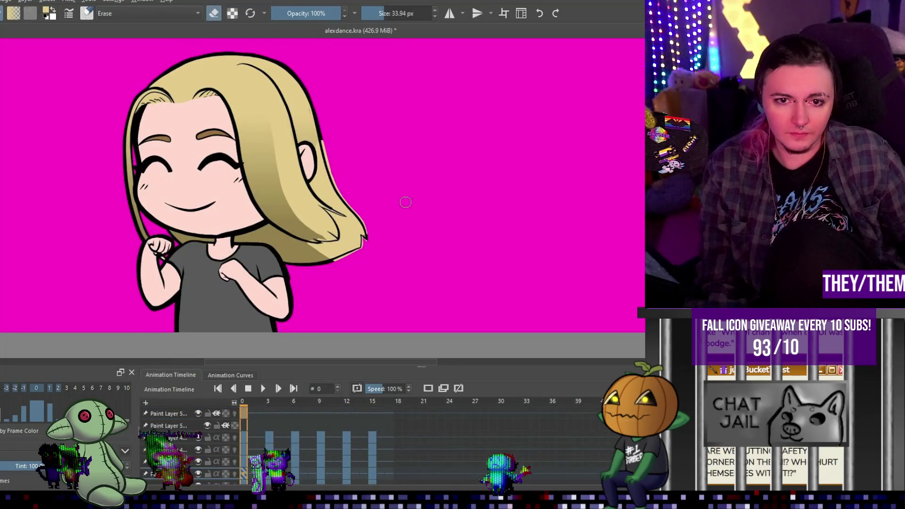
scroll(345, 183, "down", 4)
scroll(345, 184, "up", 4)
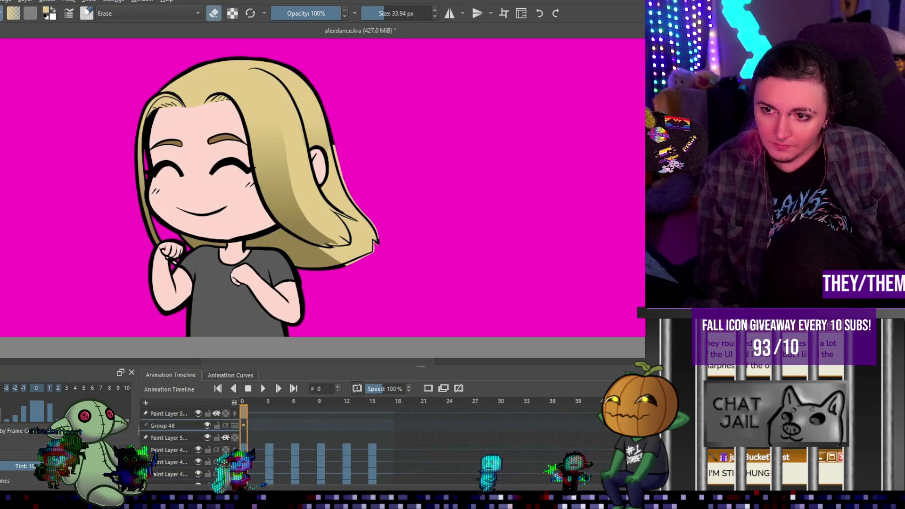
key("ctrl+g")
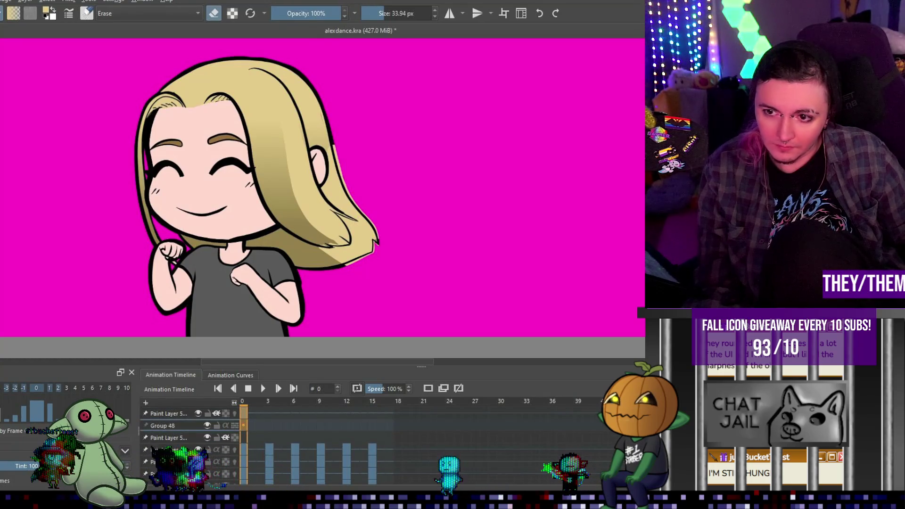
key("ctrl+z")
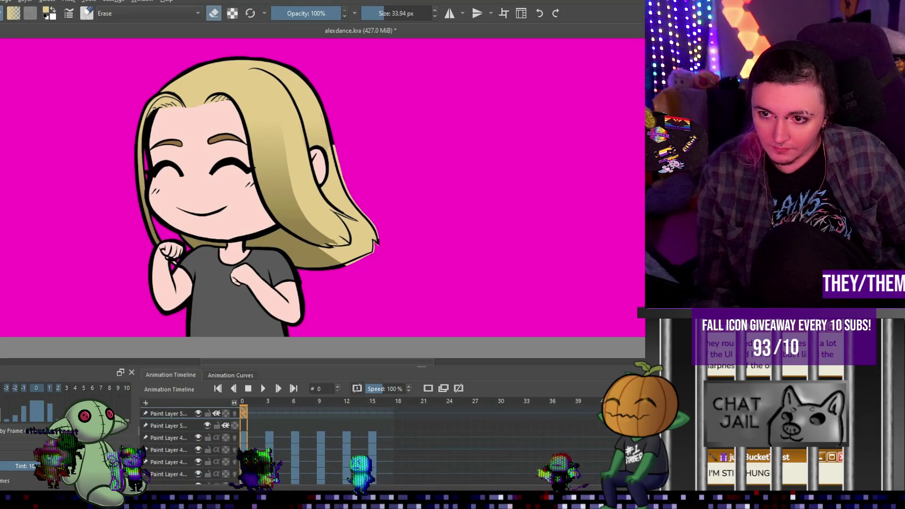
key("ctrl+z")
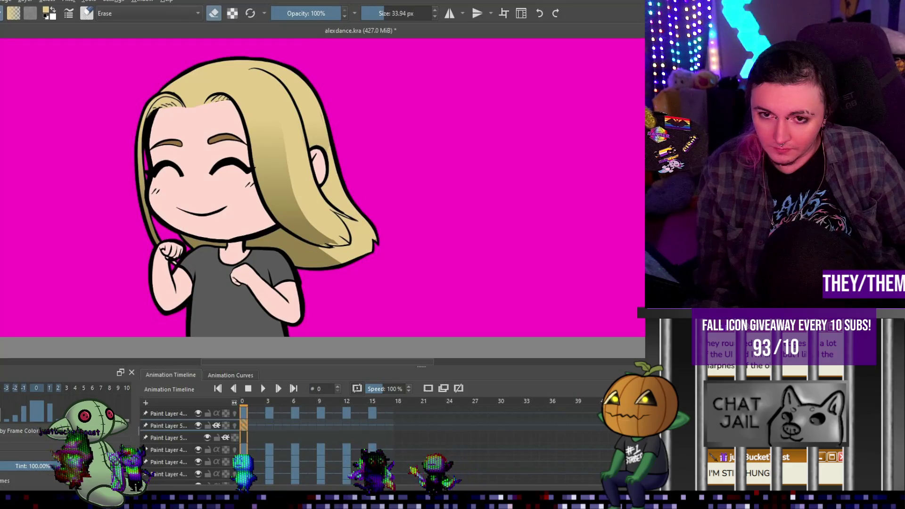
scroll(387, 193, "up", 2)
scroll(354, 230, "down", 4)
scroll(318, 273, "up", 2)
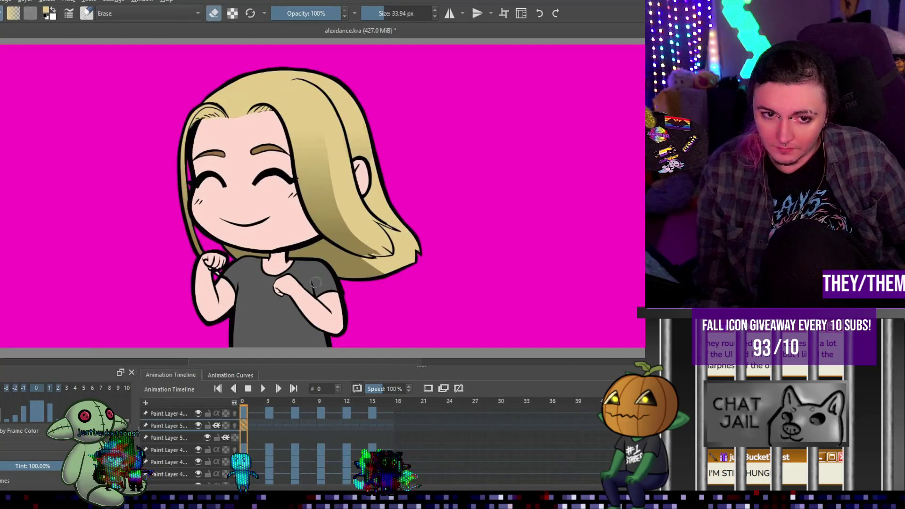
left_click(269, 425)
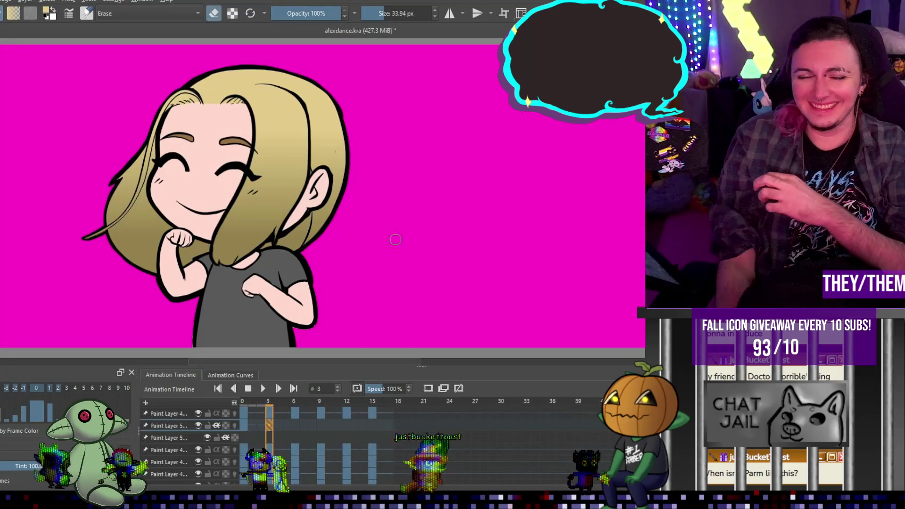
- Zoom the canvas on the frame 3 pose to inspect the shaded hair
scroll(339, 114, "up", 2)
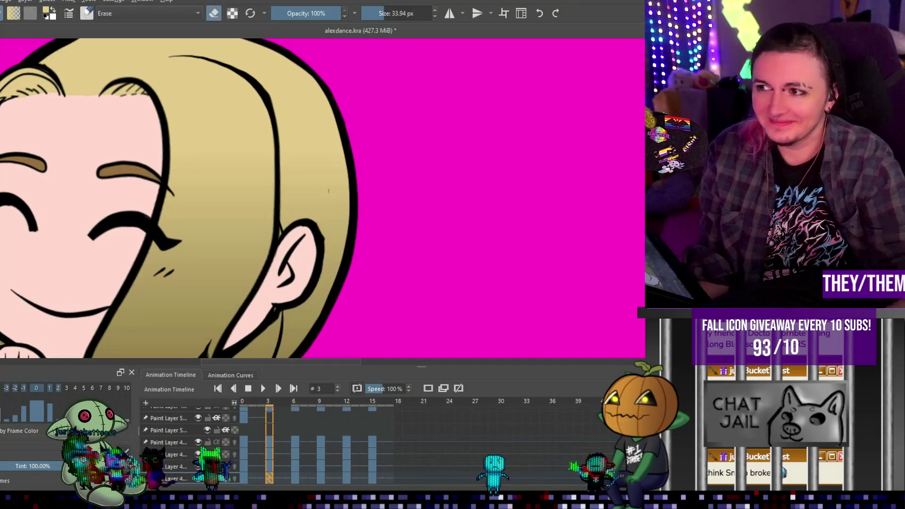
scroll(335, 115, "down", 3)
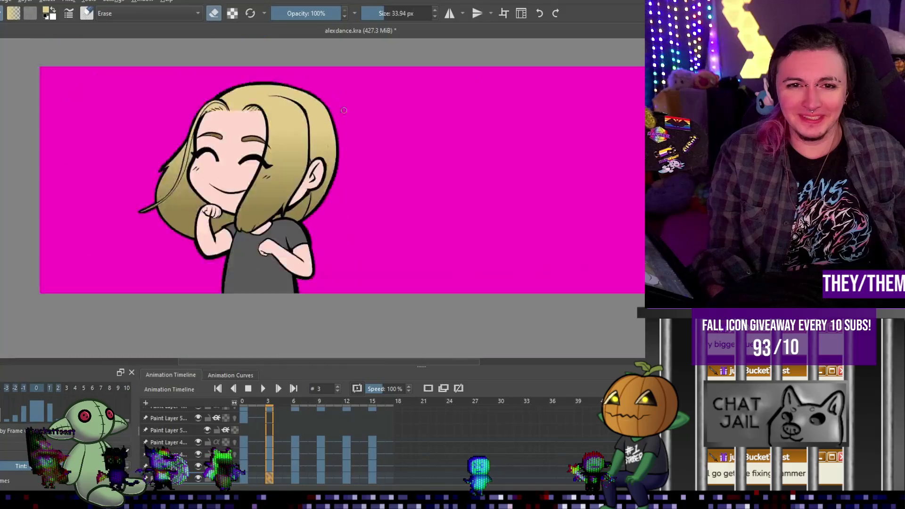
scroll(335, 115, "up", 2)
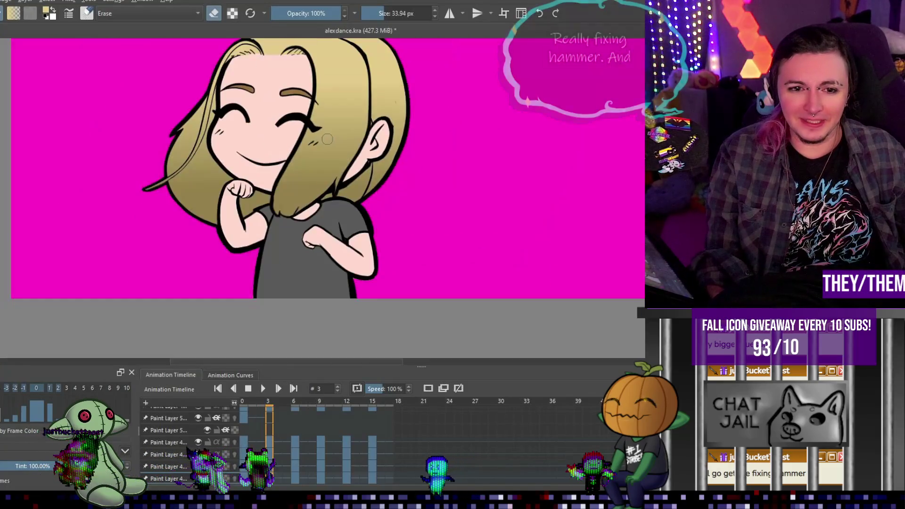
scroll(327, 140, "up", 1)
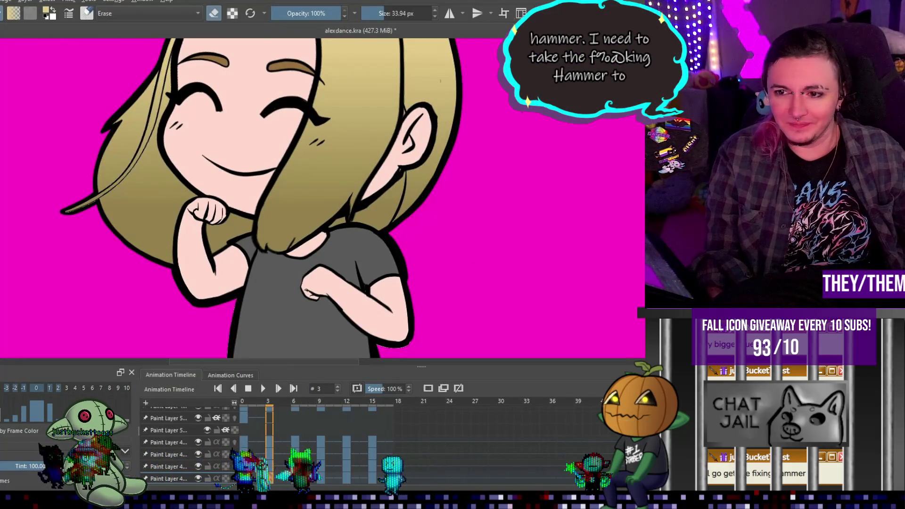
scroll(327, 140, "down", 3)
scroll(326, 140, "up", 3)
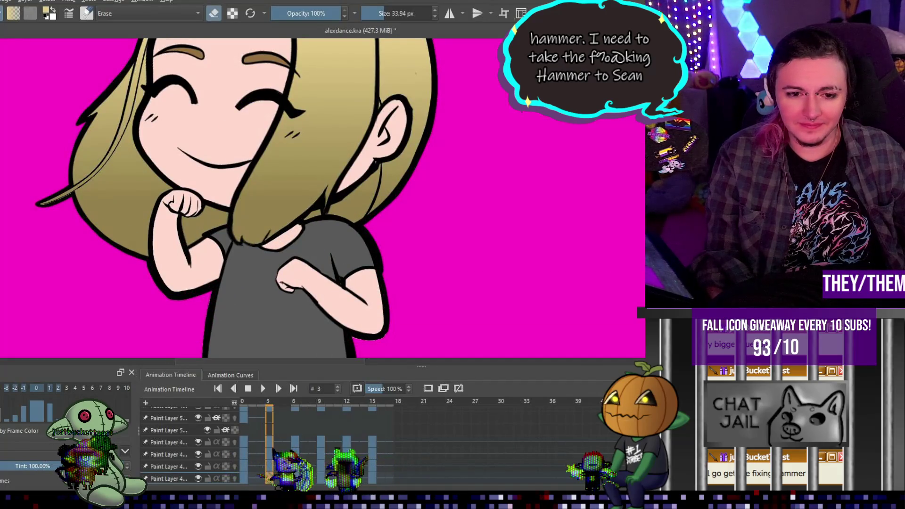
scroll(367, 203, "down", 3)
key("period")
scroll(367, 203, "up", 4)
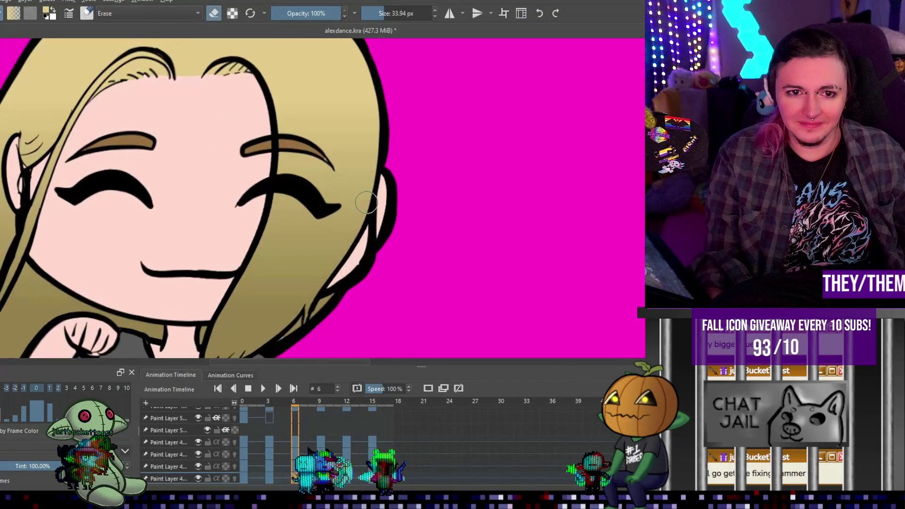
scroll(366, 203, "down", 3)
scroll(341, 209, "up", 3)
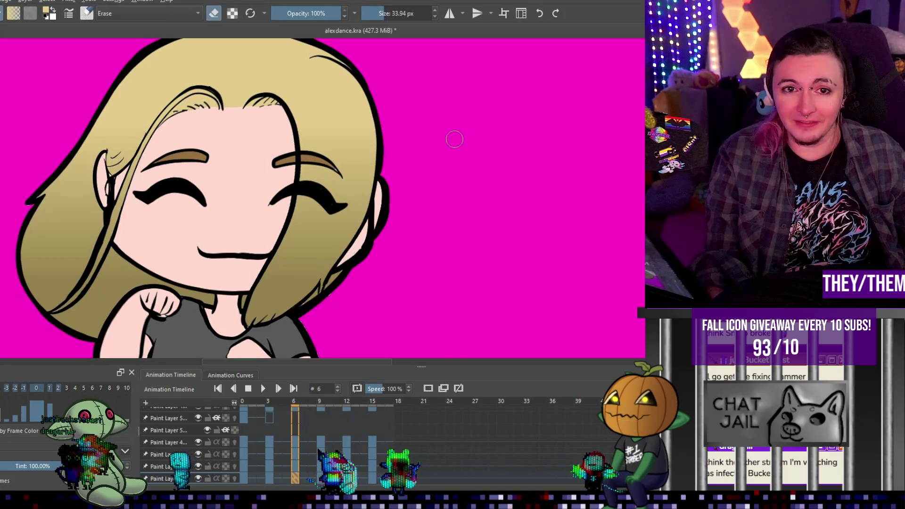
scroll(448, 137, "down", 3)
scroll(413, 192, "up", 3)
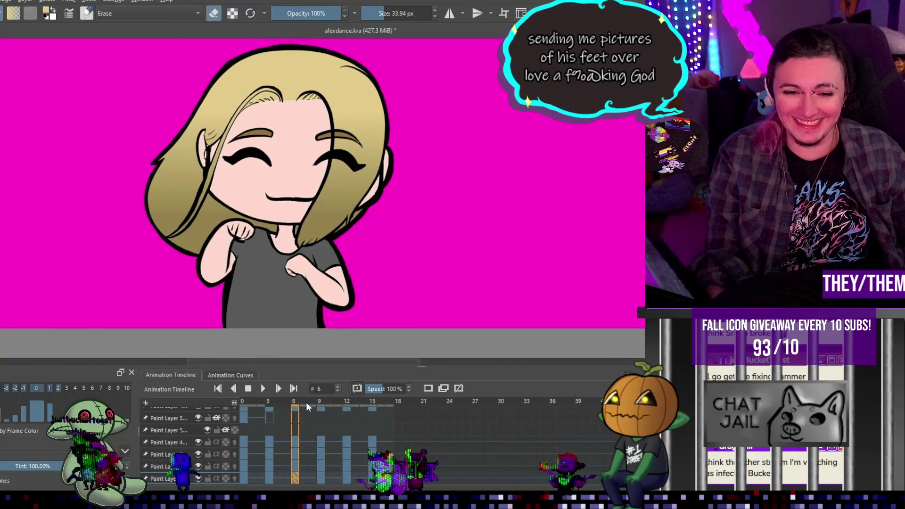
left_click(266, 419)
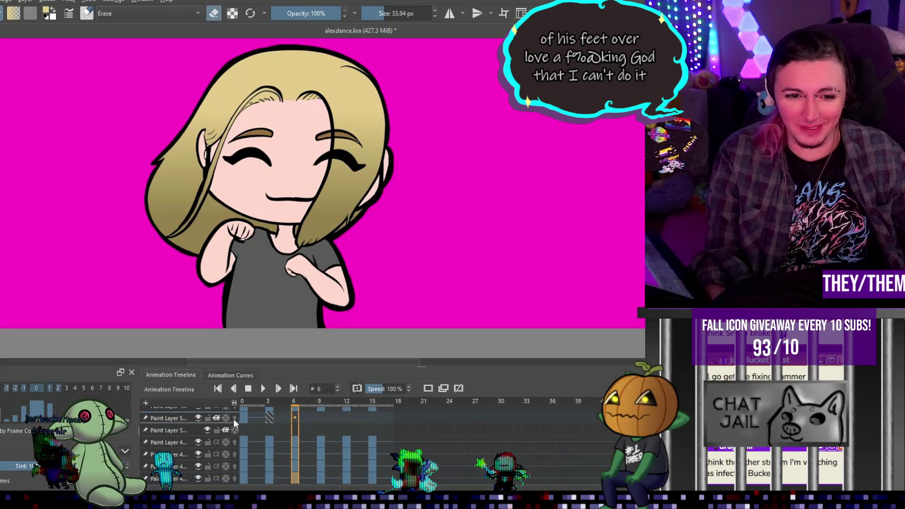
left_click(269, 418)
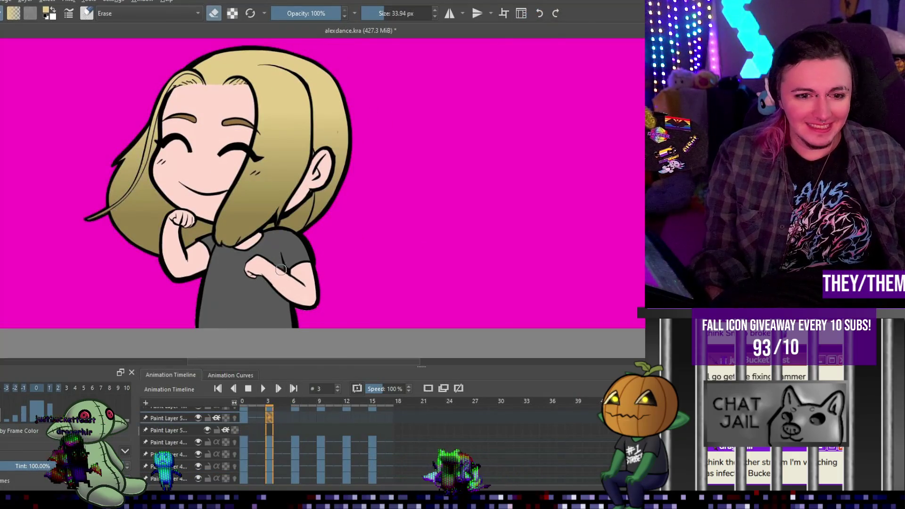
scroll(282, 239, "up", 1)
scroll(281, 240, "up", 2)
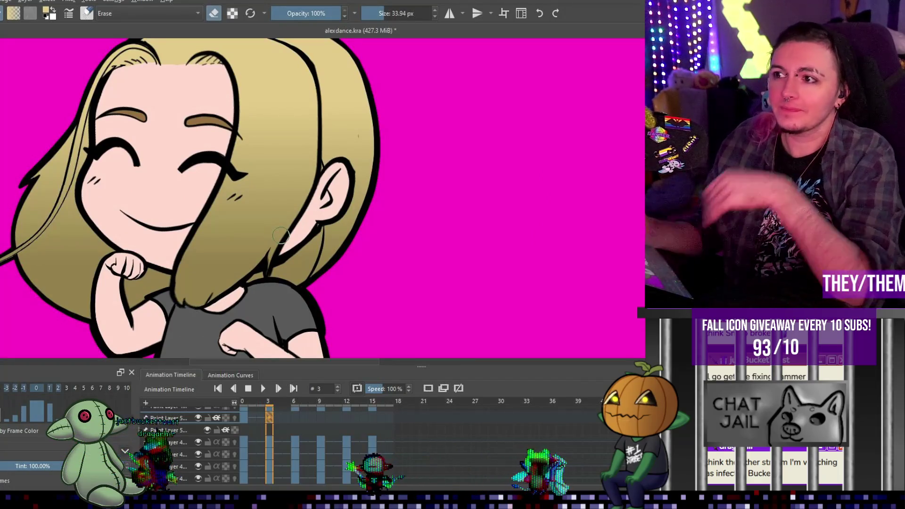
key("e")
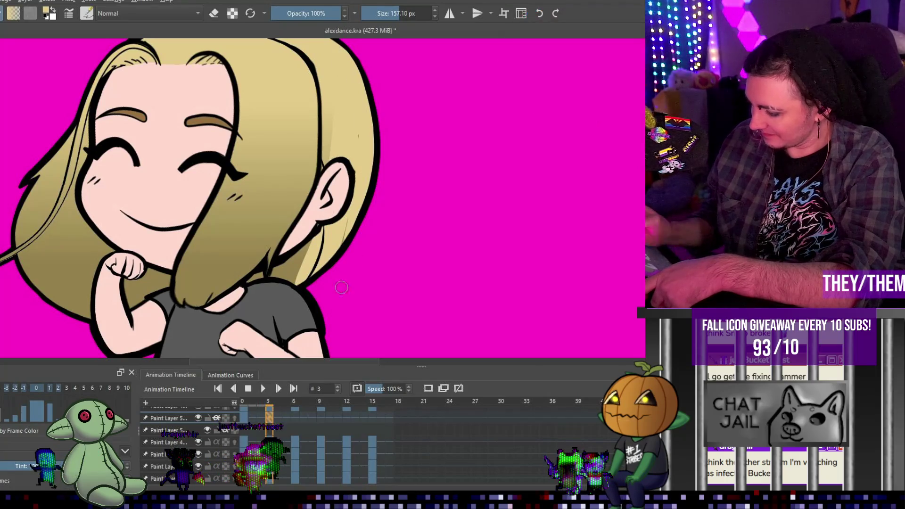
- Paint a light highlight down the right hair strand on frames 3 and 6
mouse_move(287, 58)
left_mouse_down()
mouse_move(264, 222)
mouse_move(231, 281)
left_mouse_up()
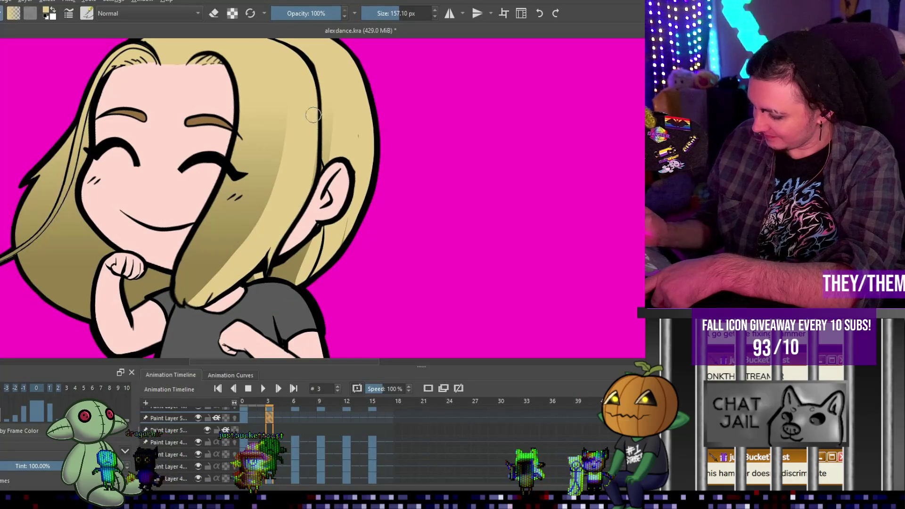
key("e")
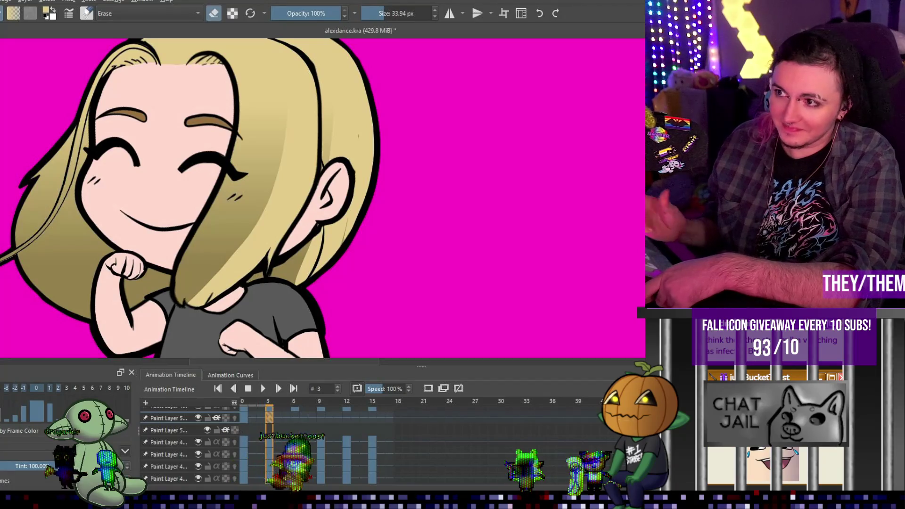
key("e")
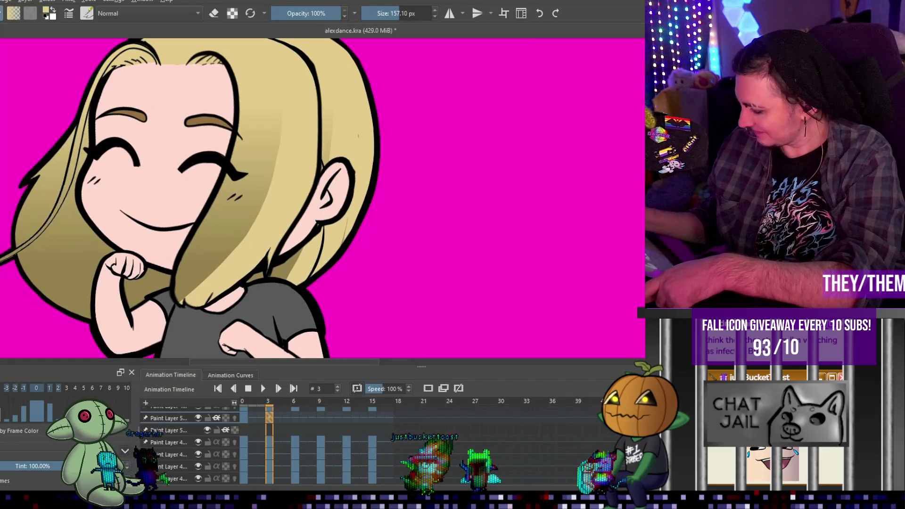
scroll(307, 127, "up", 5)
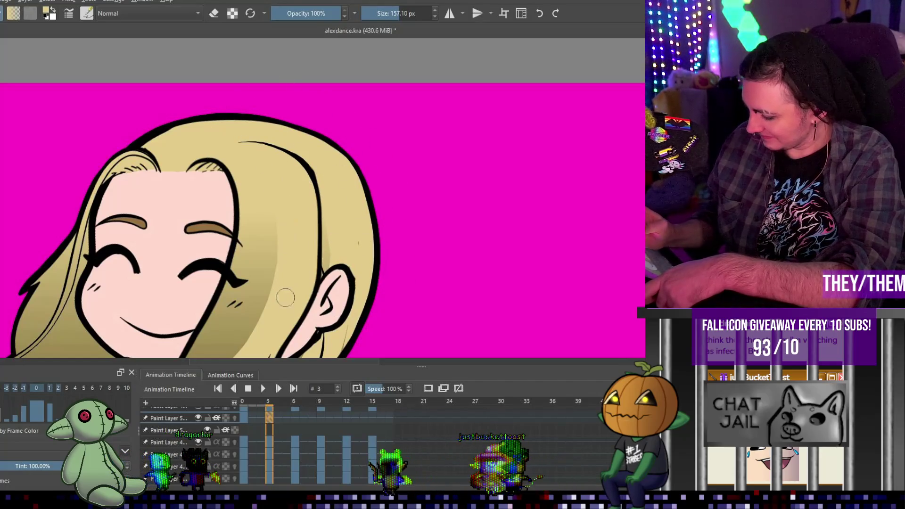
left_click(294, 421)
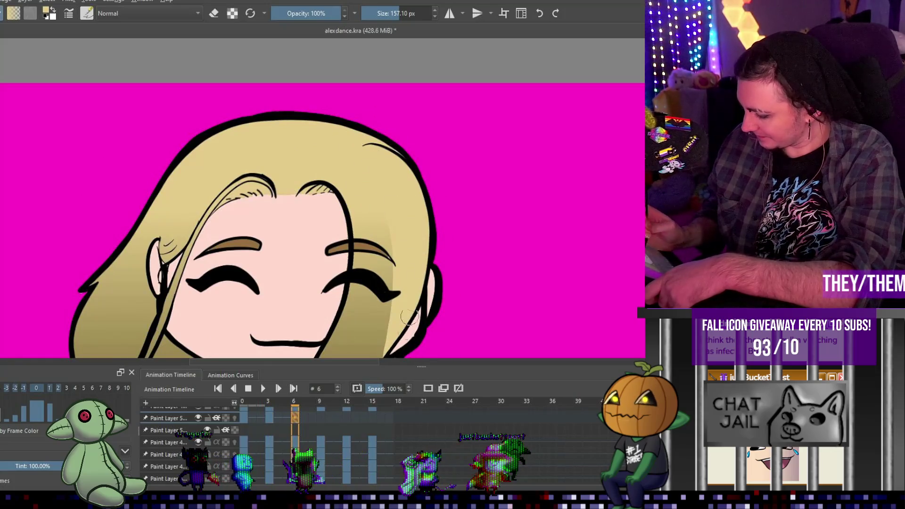
scroll(426, 104, "down", 3)
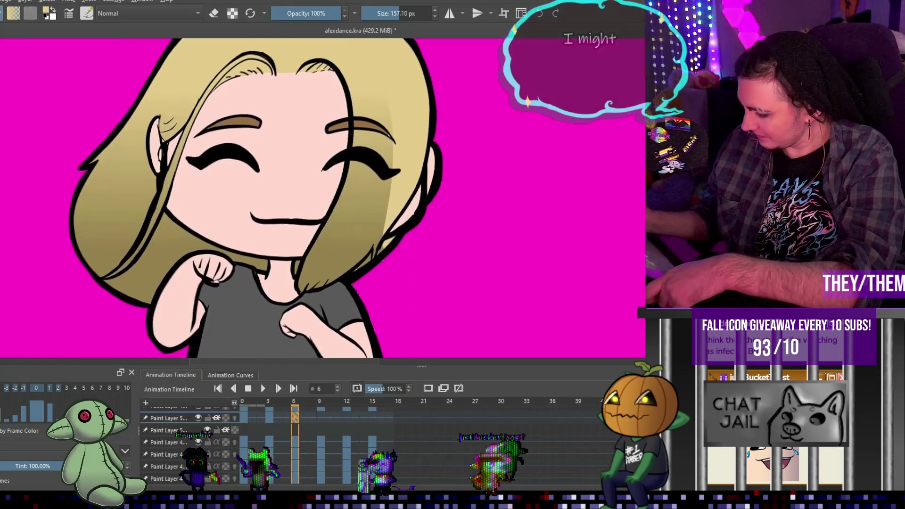
left_click_drag(394, 161, 349, 257)
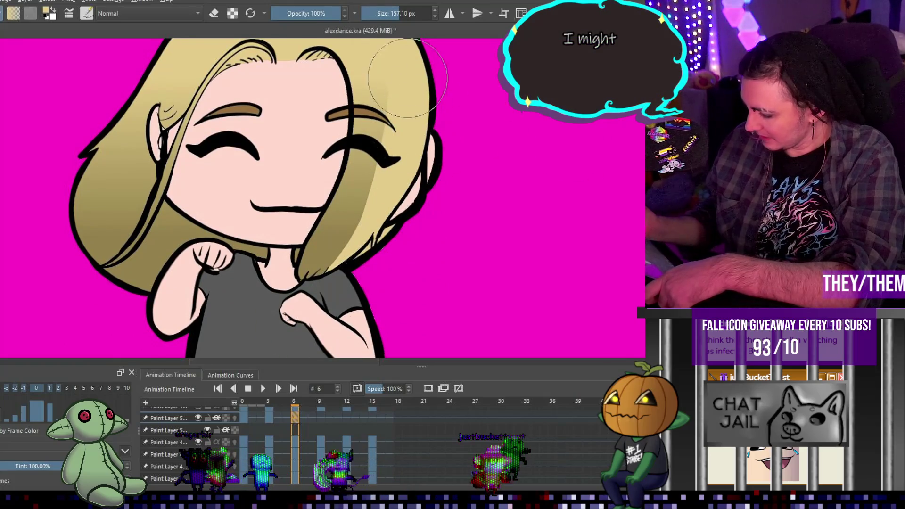
left_click(321, 417)
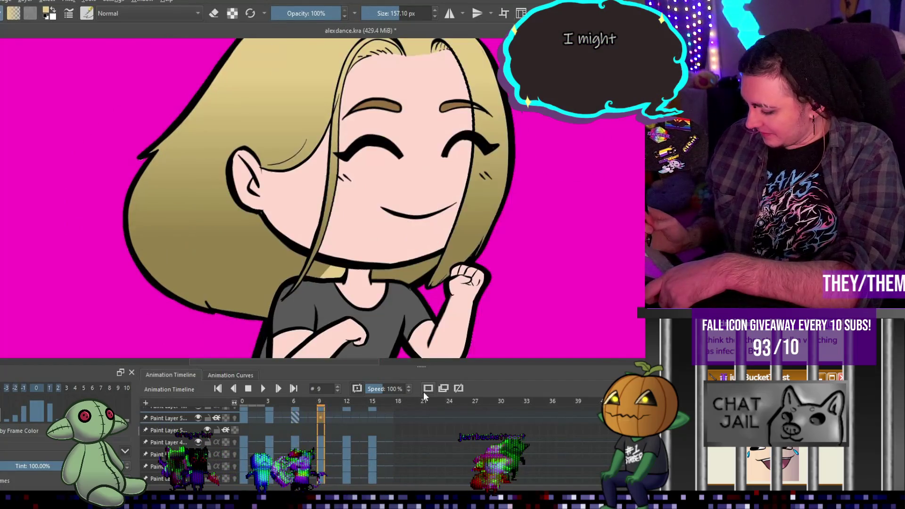
- Paint light highlight strokes down the right and along the lower-left hair edges on frame 9
mouse_move(503, 134)
left_mouse_down()
mouse_move(456, 285)
mouse_move(391, 276)
mouse_move(432, 271)
left_mouse_up()
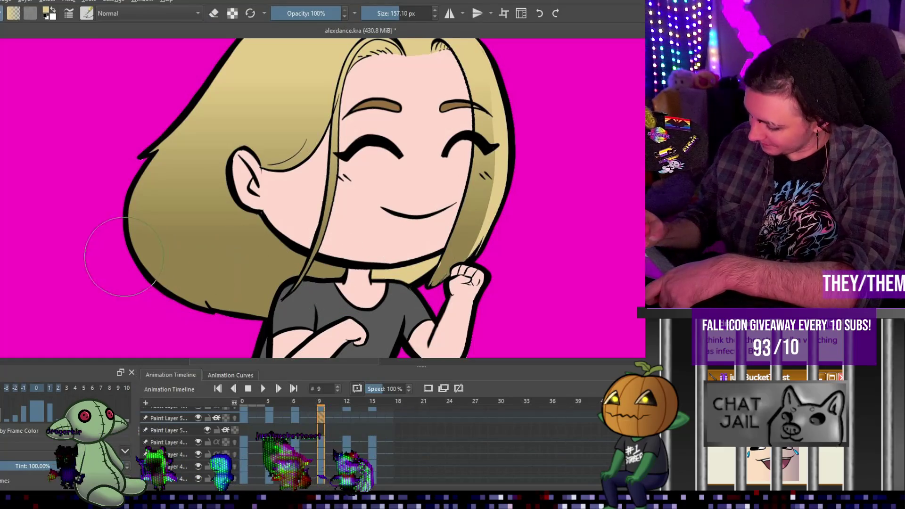
left_click_drag(174, 290, 247, 308)
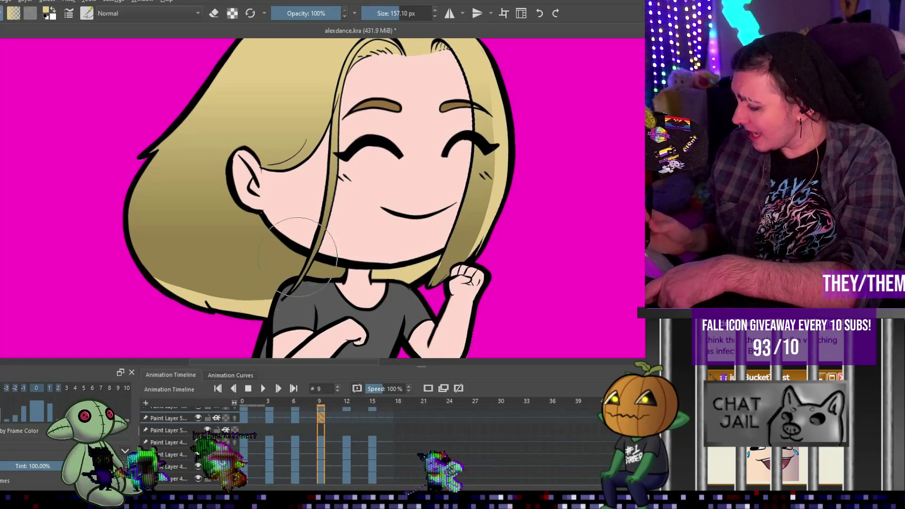
left_click(346, 418)
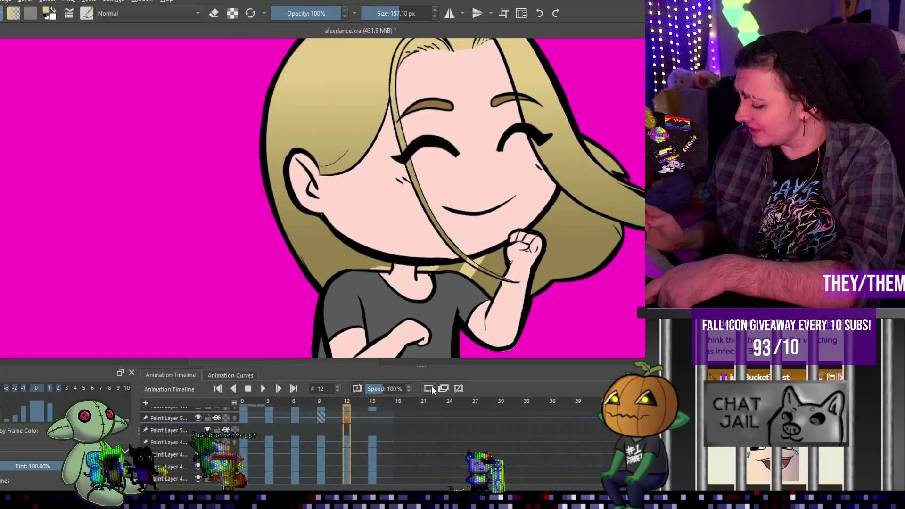